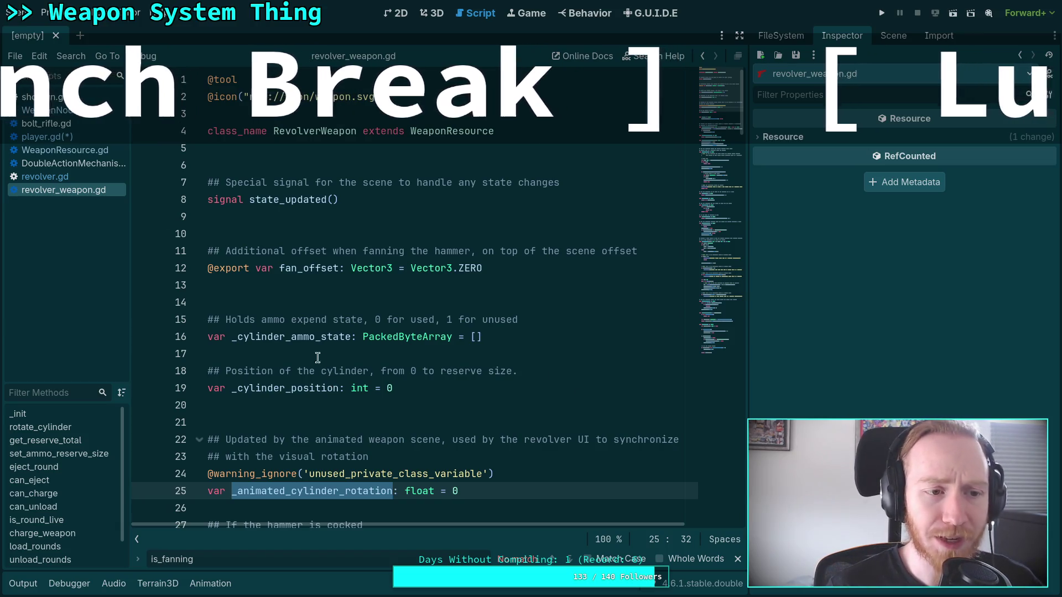
Open player.gd at the fanning check and select weapon_node on line 425
click(98, 140)
click(384, 269)
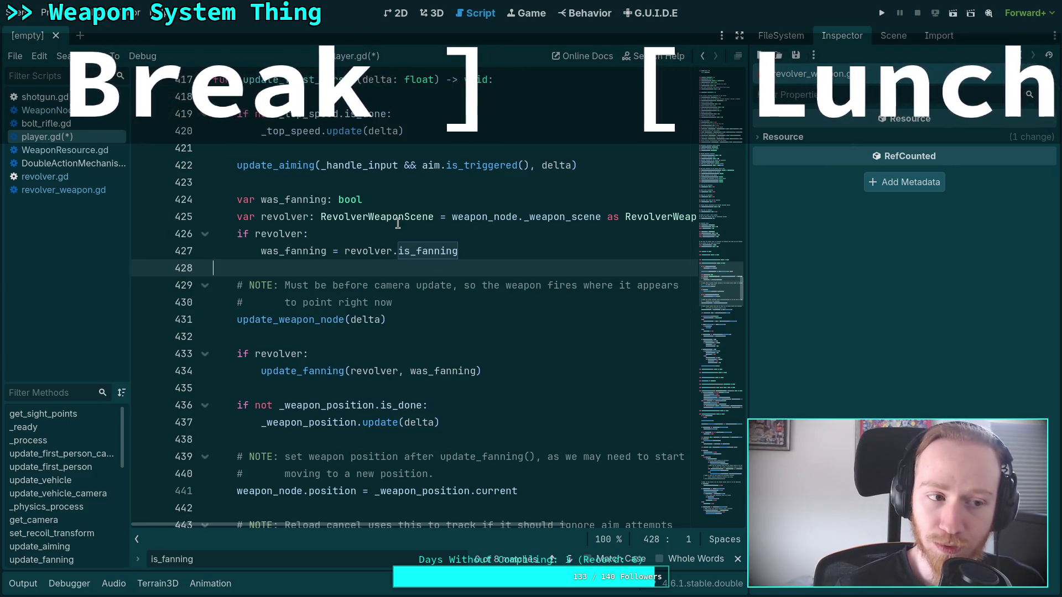
double_click(480, 216)
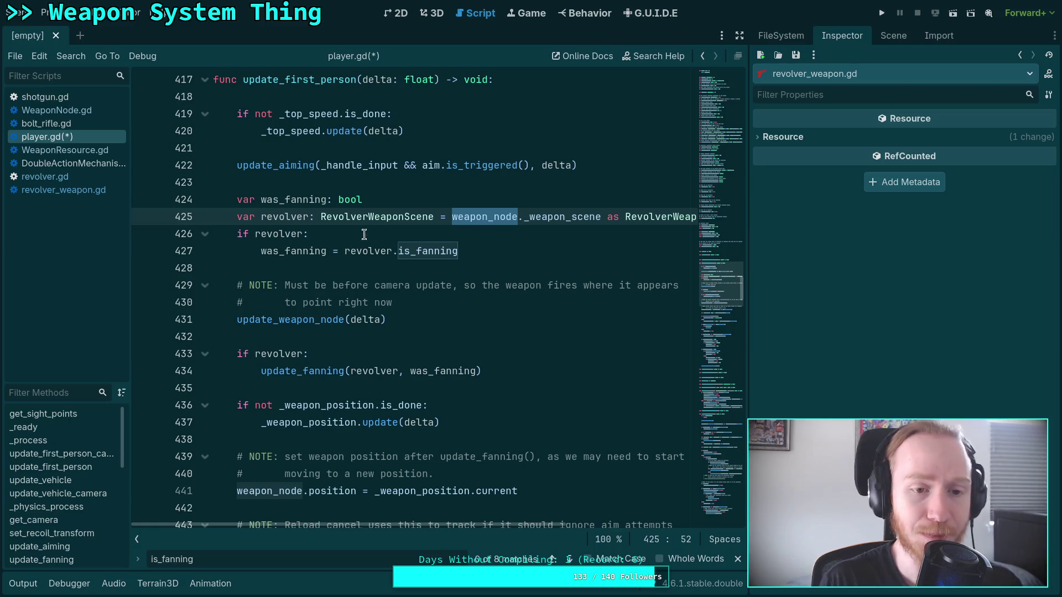
Scroll up in player.gd to update_first_person around line 425
scroll(398, 232, up, 2)
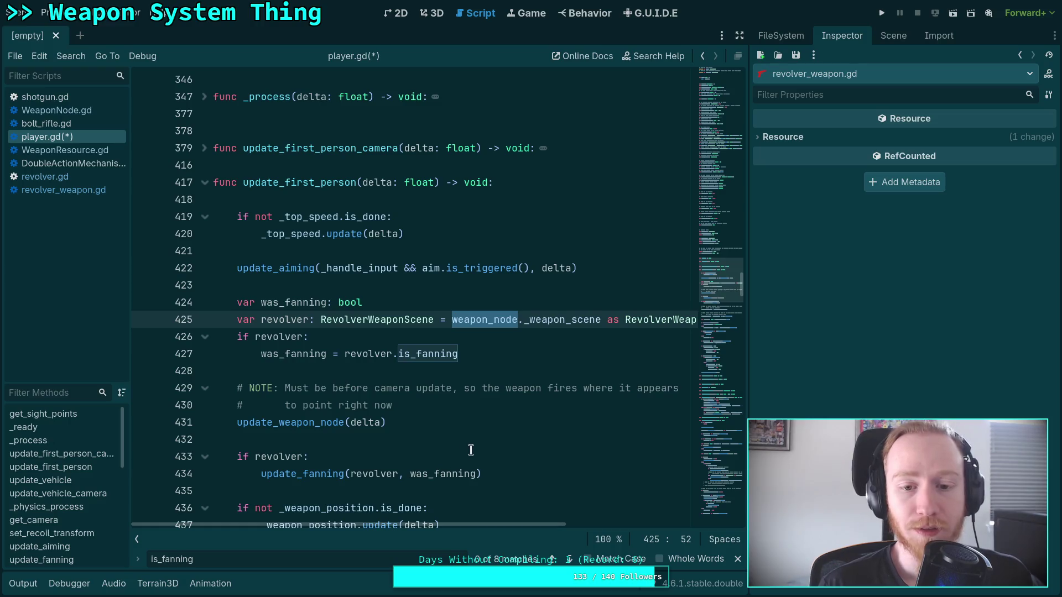
Search player.gd for 'revolver'
key(ctrl+f)
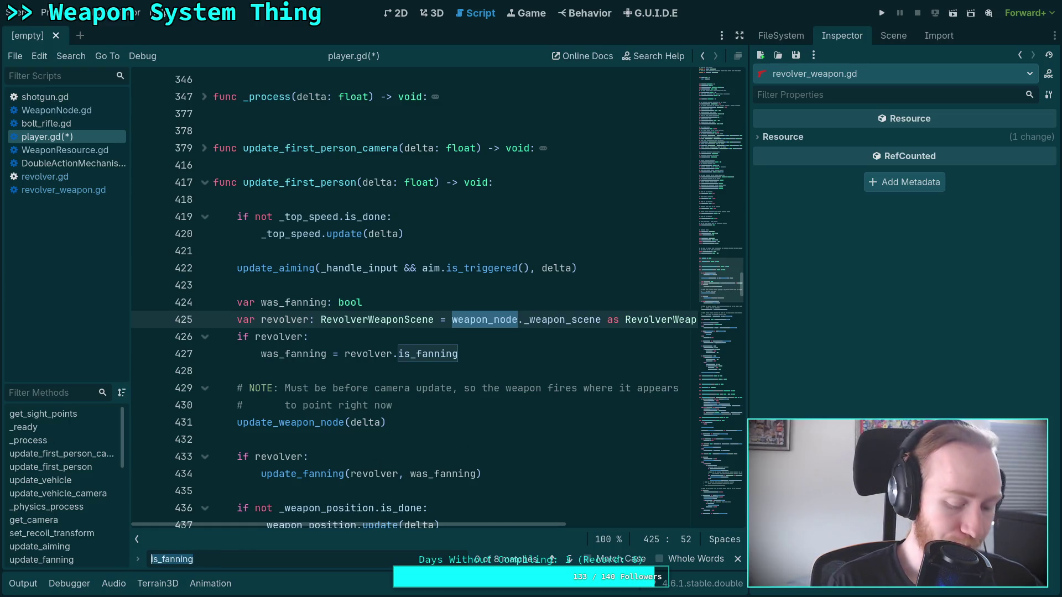
text(r)
key(BackSpace)
text(revolver)
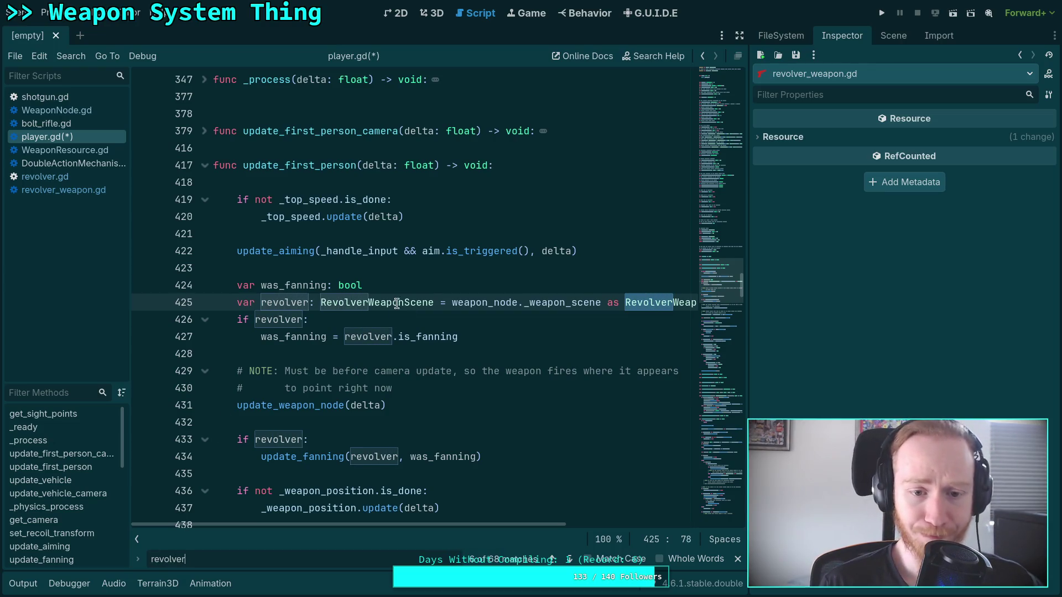
Change line 425 to RevolverWeapon = weapon_node.weapon_type as RevolverWeapon
click(415, 302)
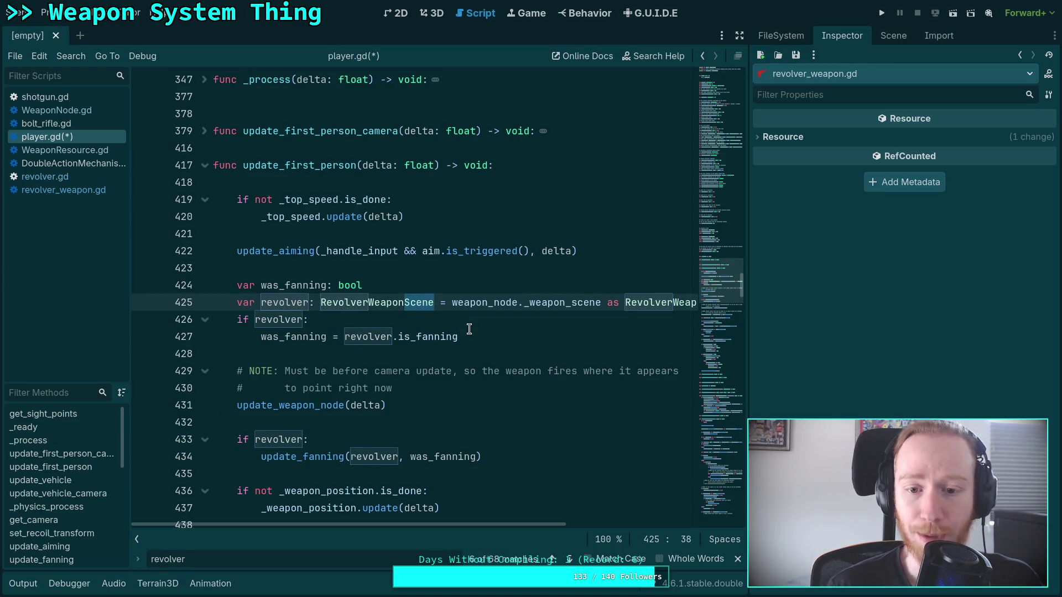
key(Delete)
key(Delete)
key(Delete)
key(BackSpace)
key(BackSpace)
click(498, 306)
double_click(498, 305)
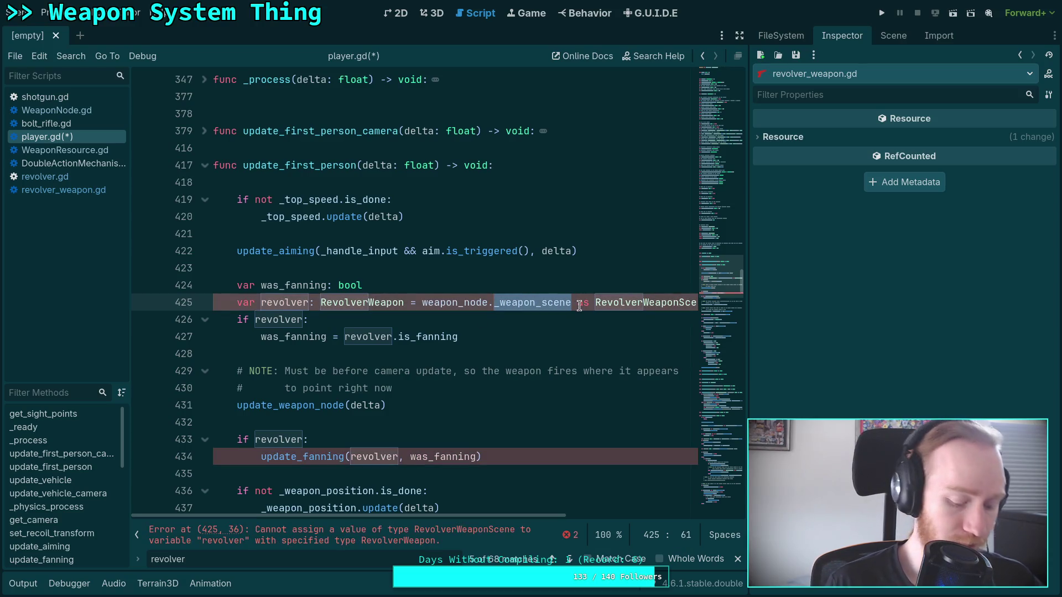
text(weapon_)
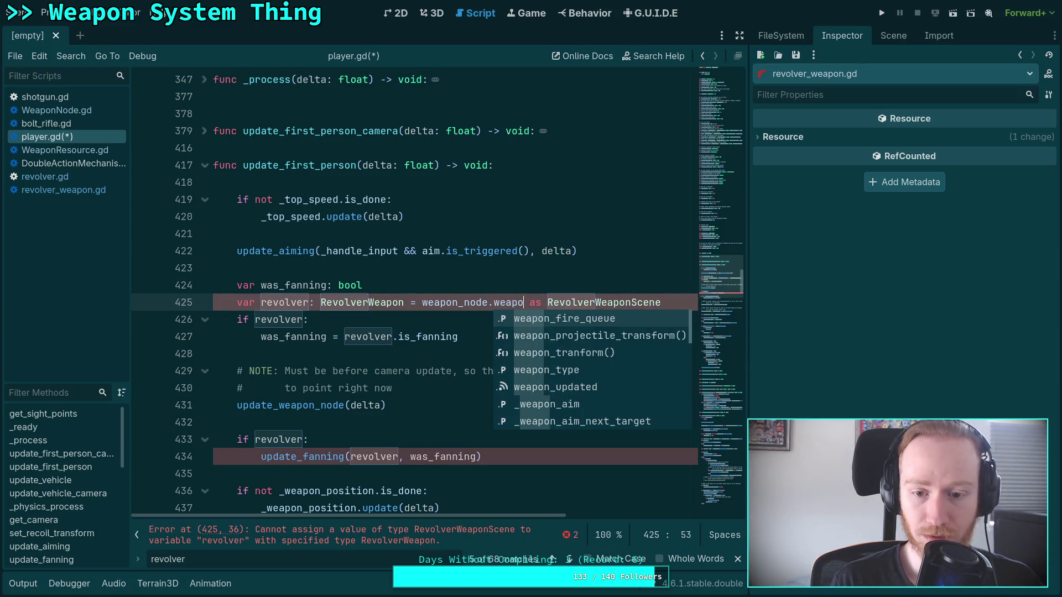
text(ty)
key(Return)
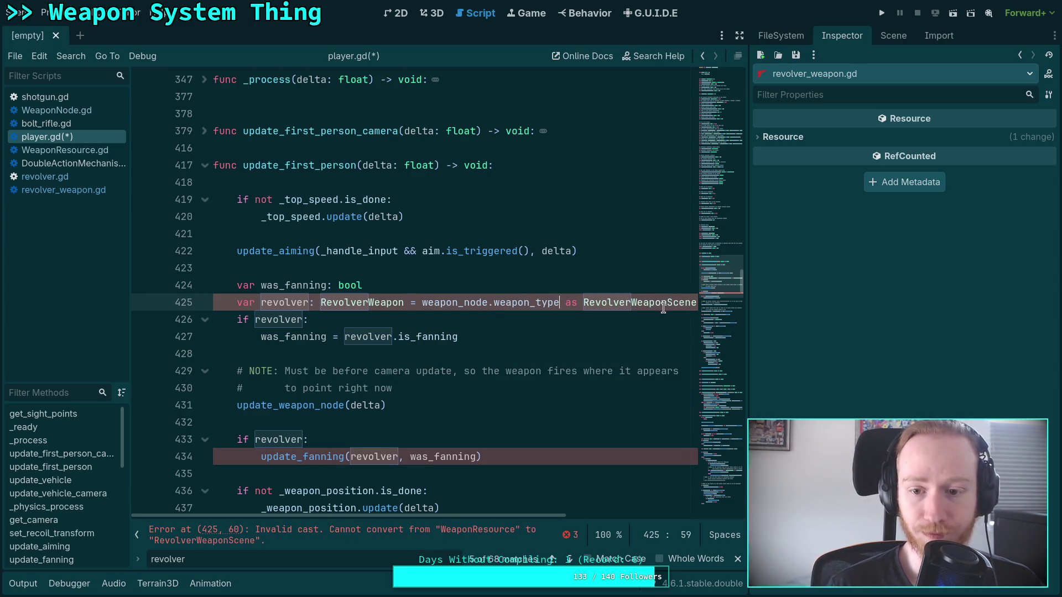
click(663, 306)
key(End)
key(BackSpace)
key(BackSpace)
key(BackSpace)
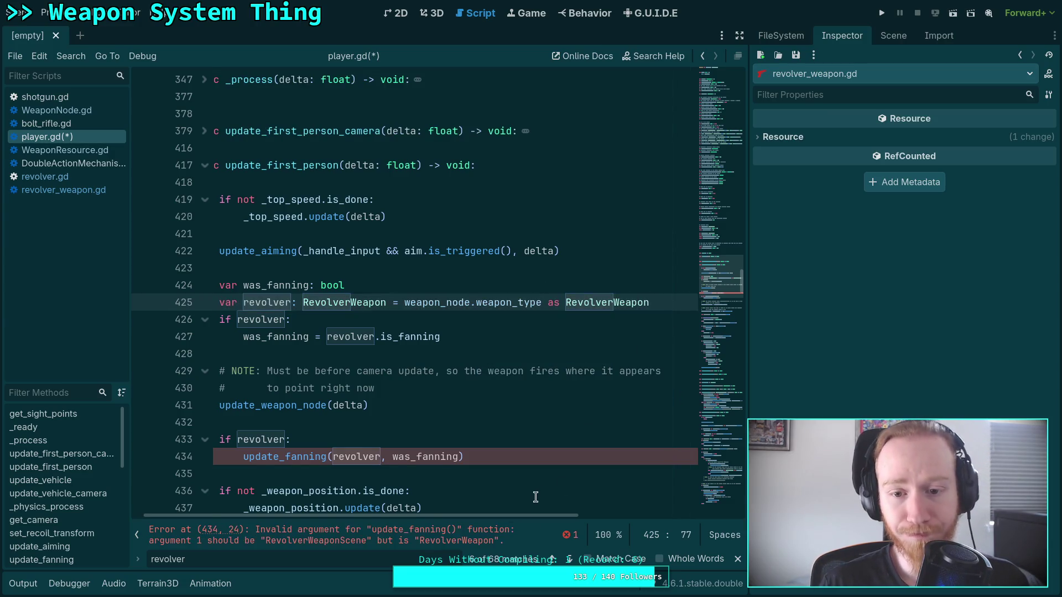
key(Down)
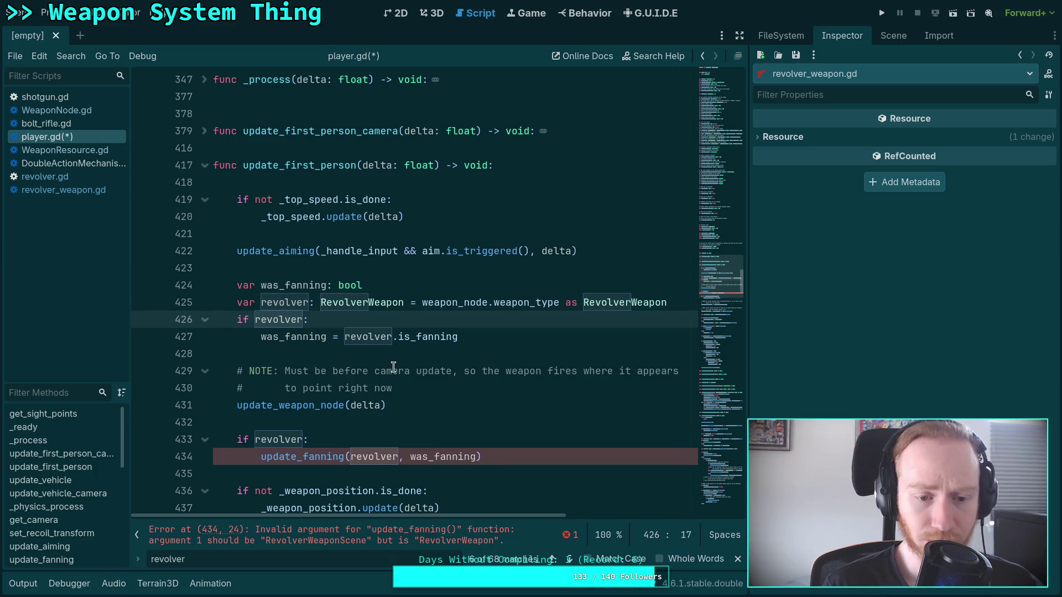
Change update_fanning's parameter type from RevolverWeaponScene to RevolverWeapon
scroll(428, 390, down, 3)
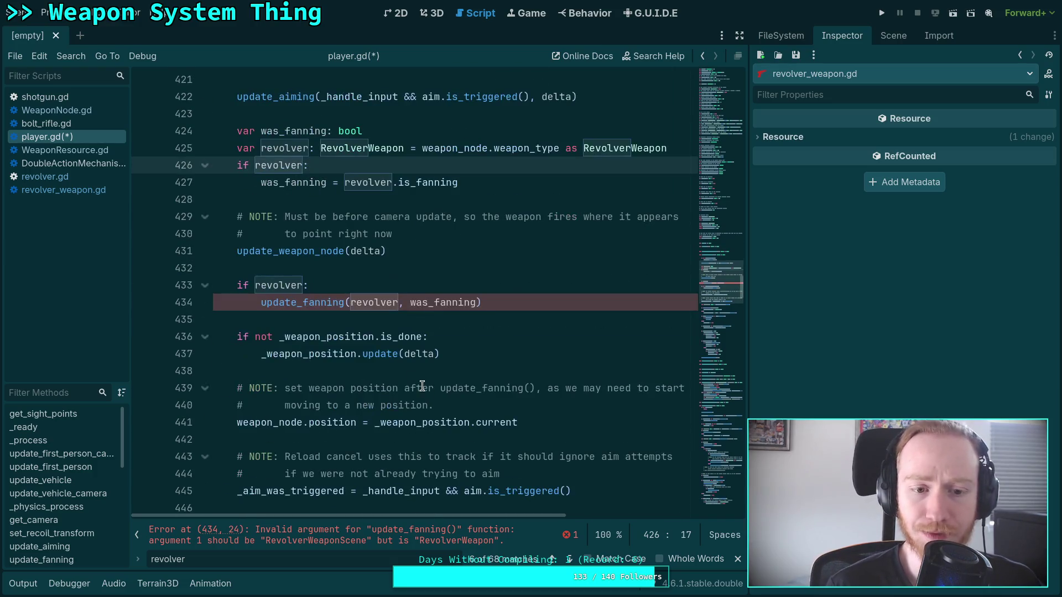
click(312, 302)
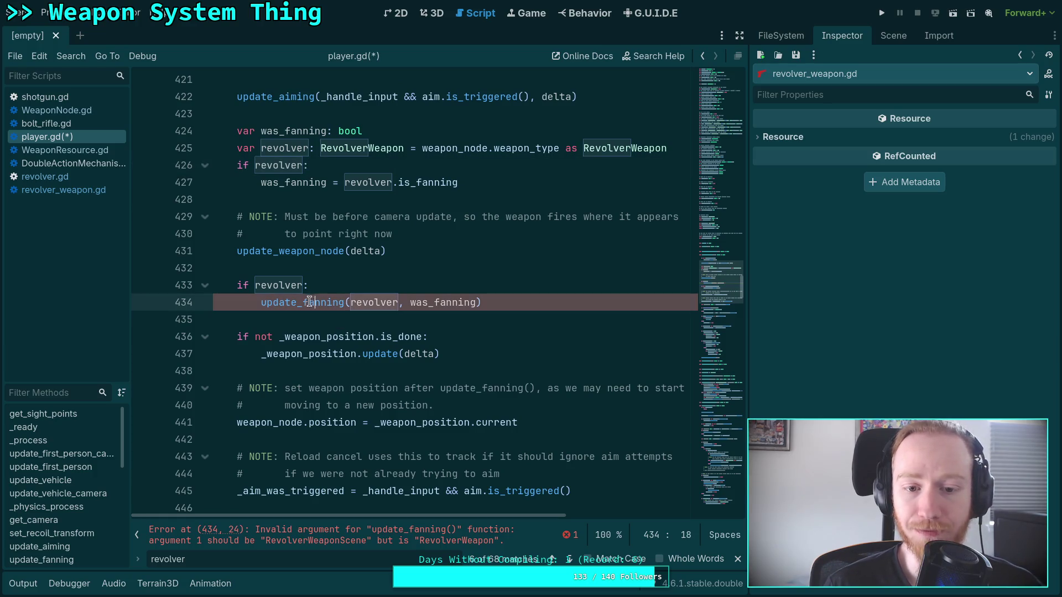
scroll(340, 319, down, 5)
scroll(340, 320, down, 15)
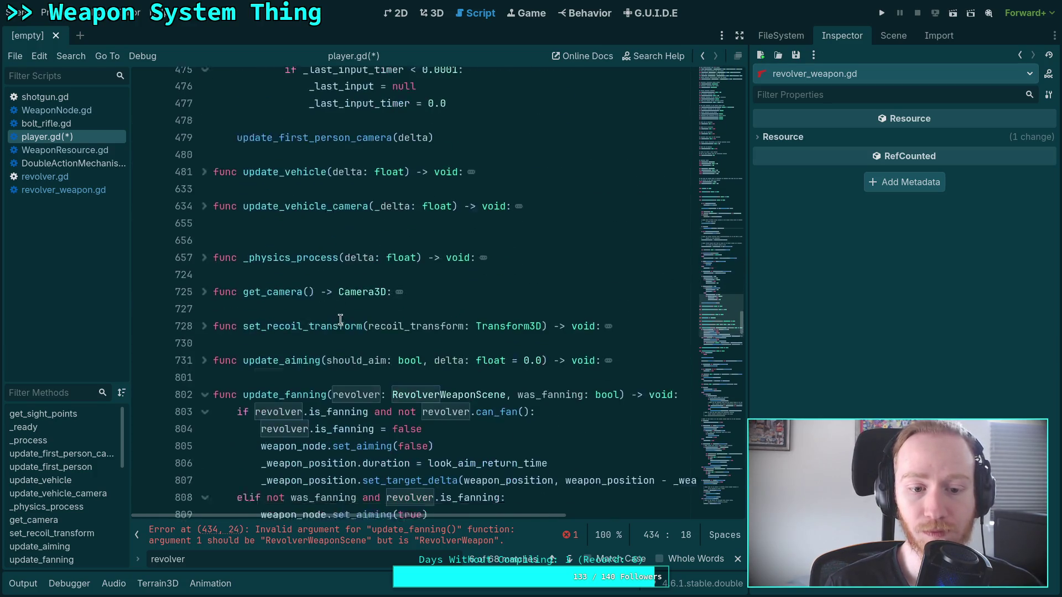
drag(477, 200, 507, 201)
key(BackSpace)
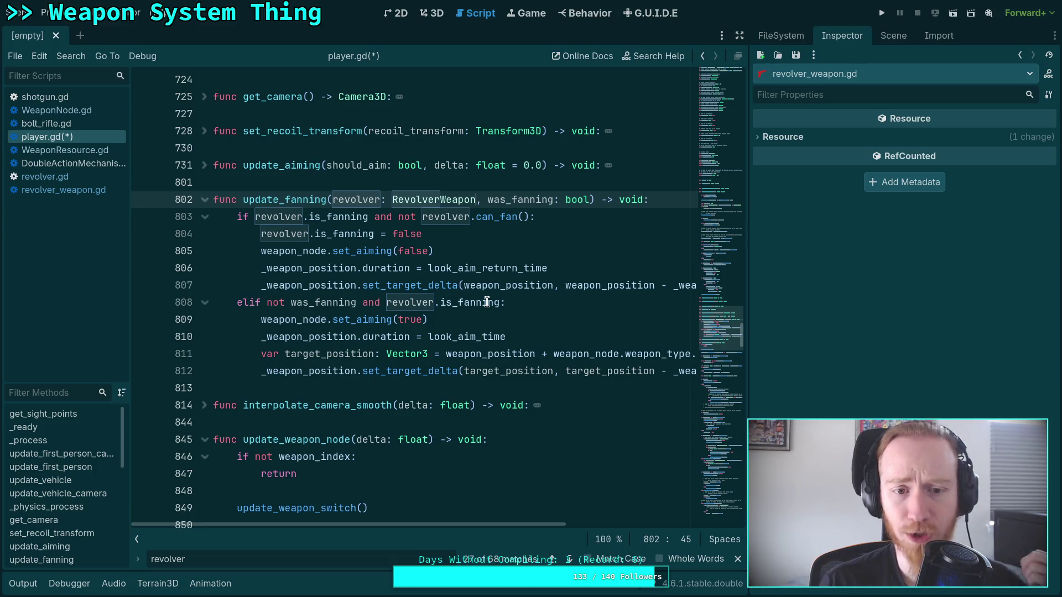
double_click(453, 218)
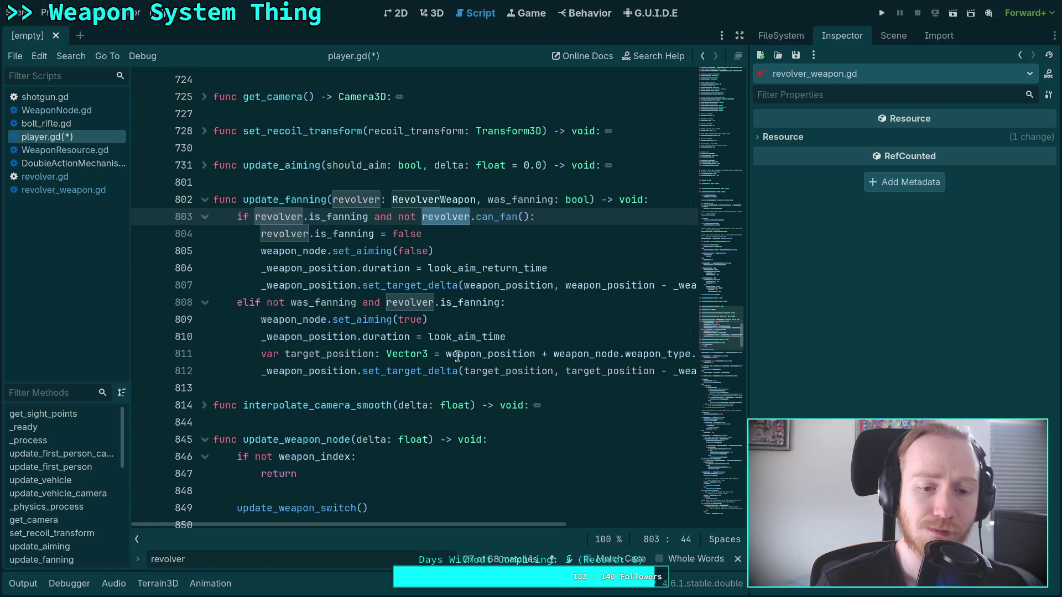
click(137, 540)
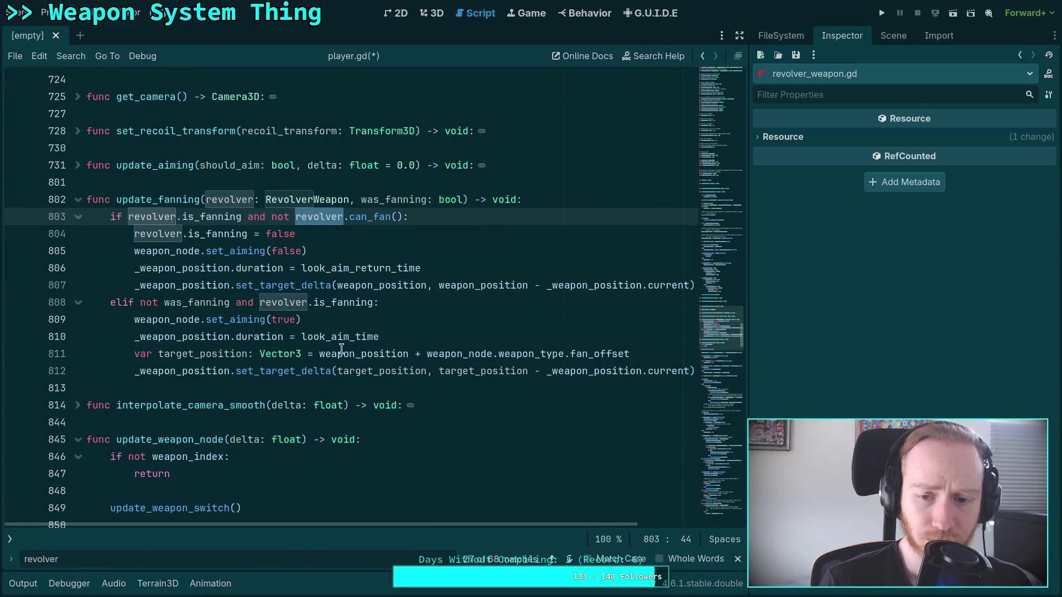
click(9, 540)
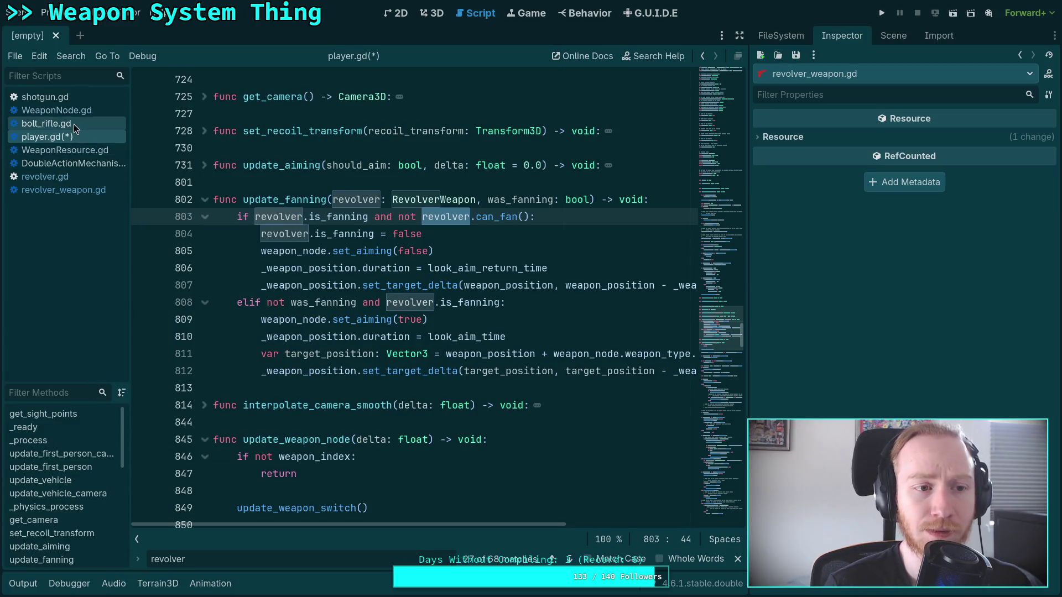
click(65, 191)
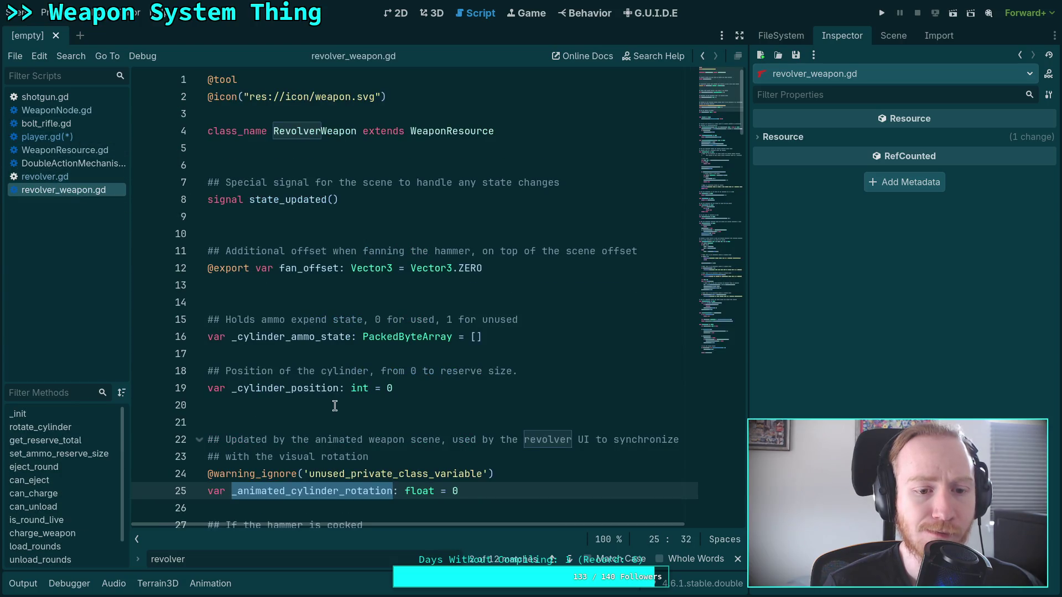
click(69, 163)
click(75, 177)
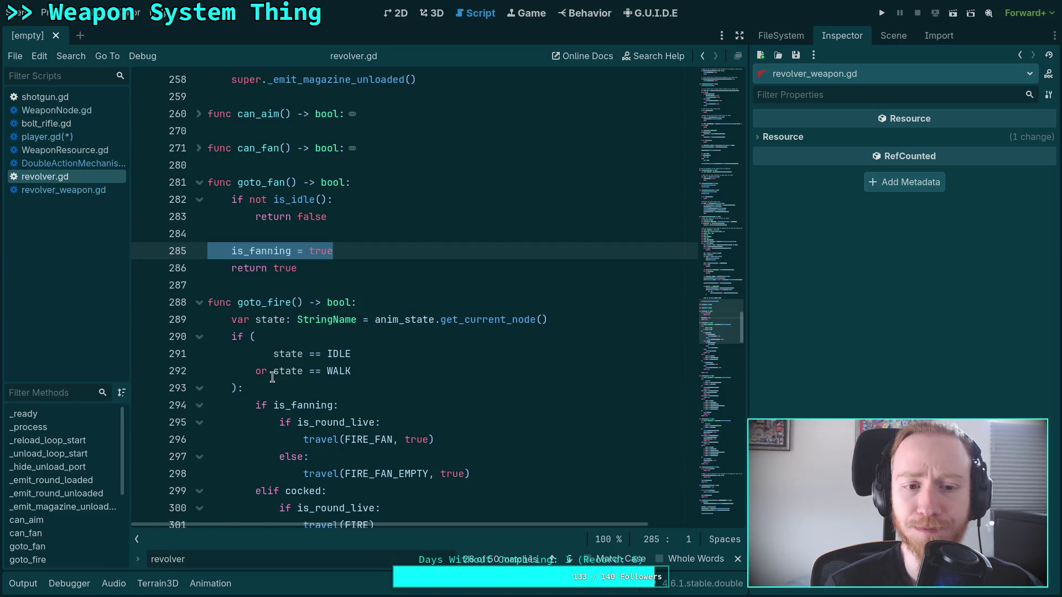
scroll(272, 378, up, 3)
click(201, 302)
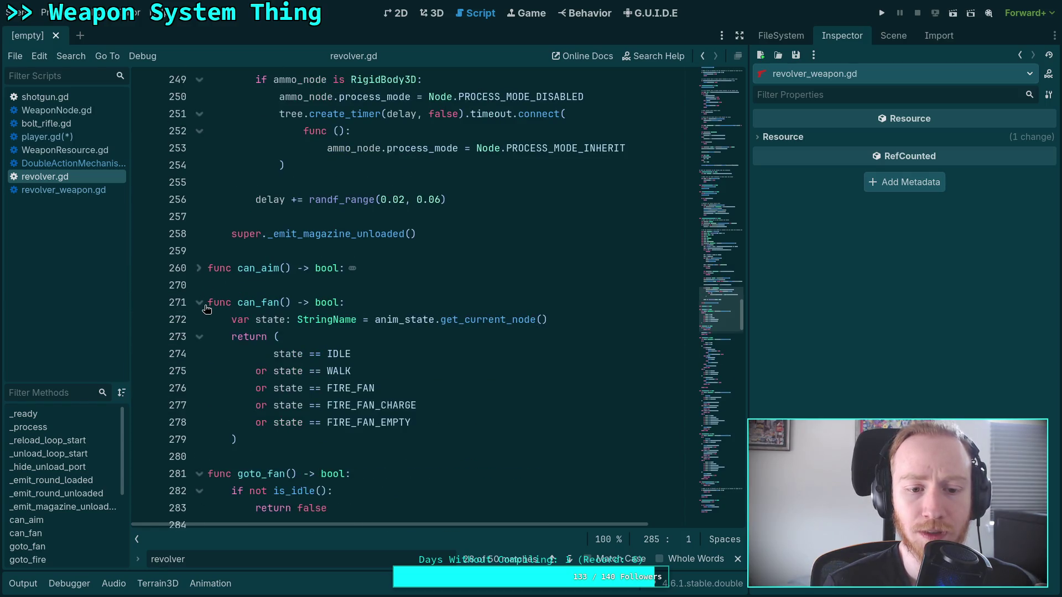
scroll(206, 308, down, 2)
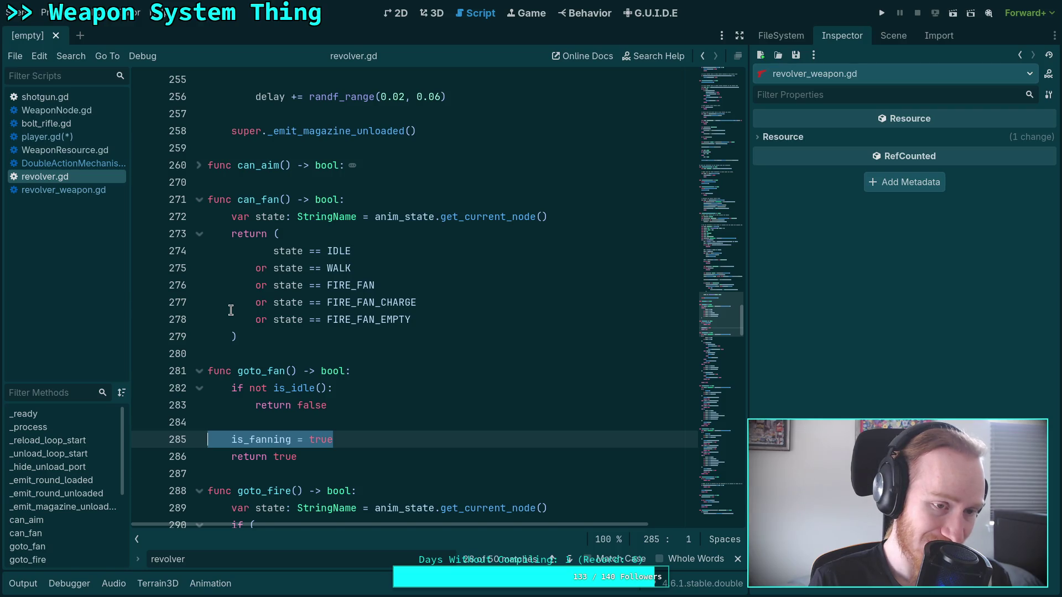
click(47, 136)
scroll(327, 349, up, 10)
scroll(326, 349, up, 12)
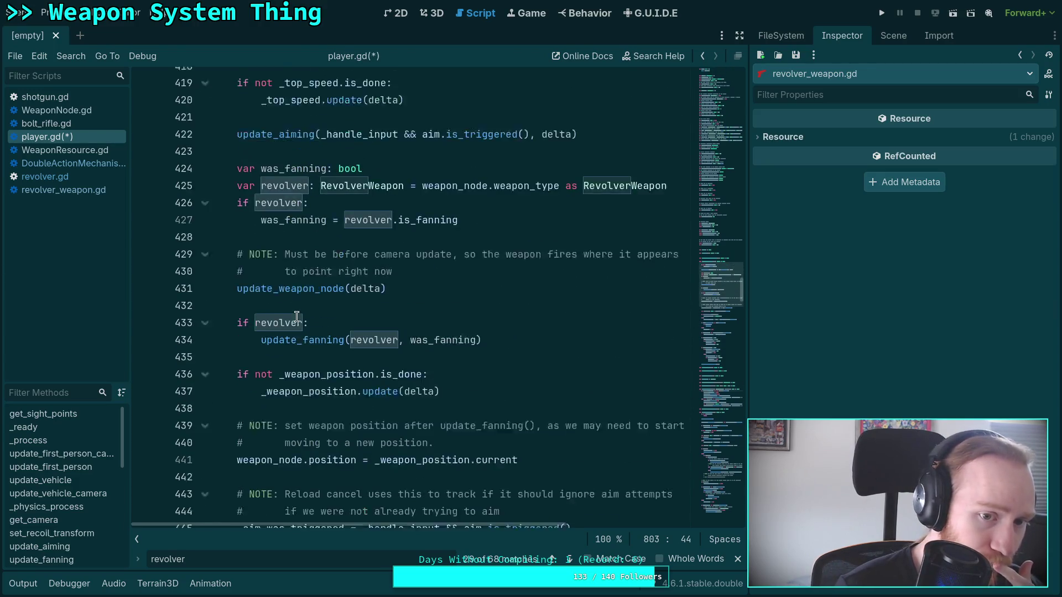
scroll(296, 317, up, 1)
scroll(297, 317, up, 4)
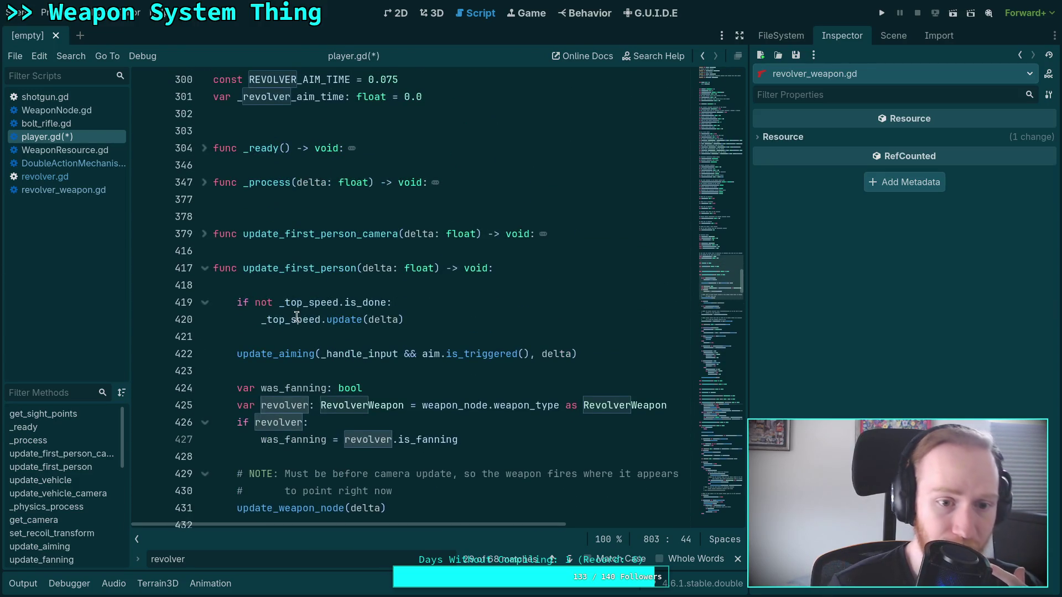
scroll(297, 317, down, 6)
scroll(297, 317, down, 20)
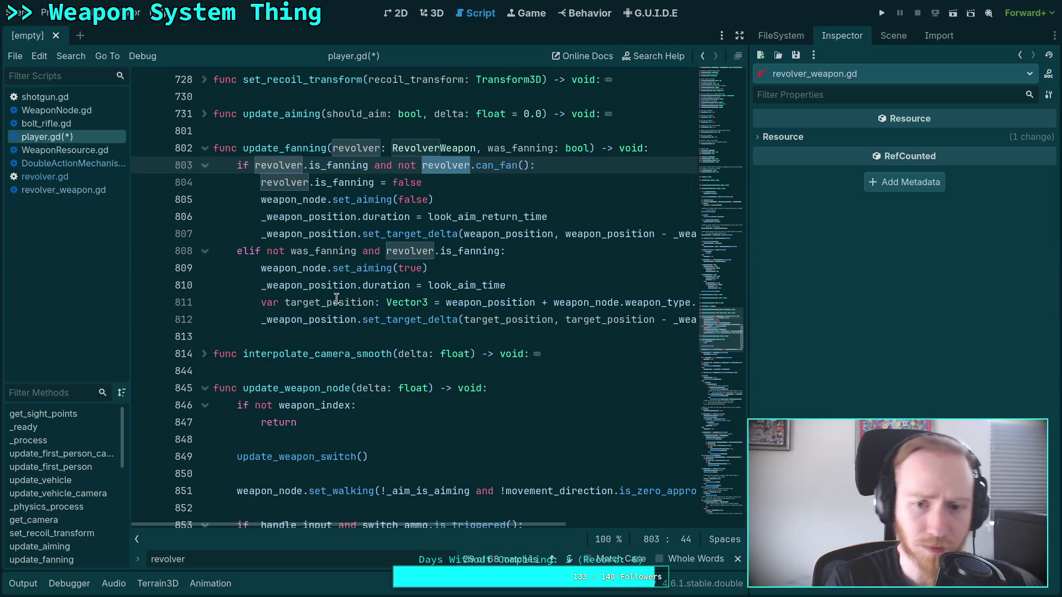
mouse_move(327, 249)
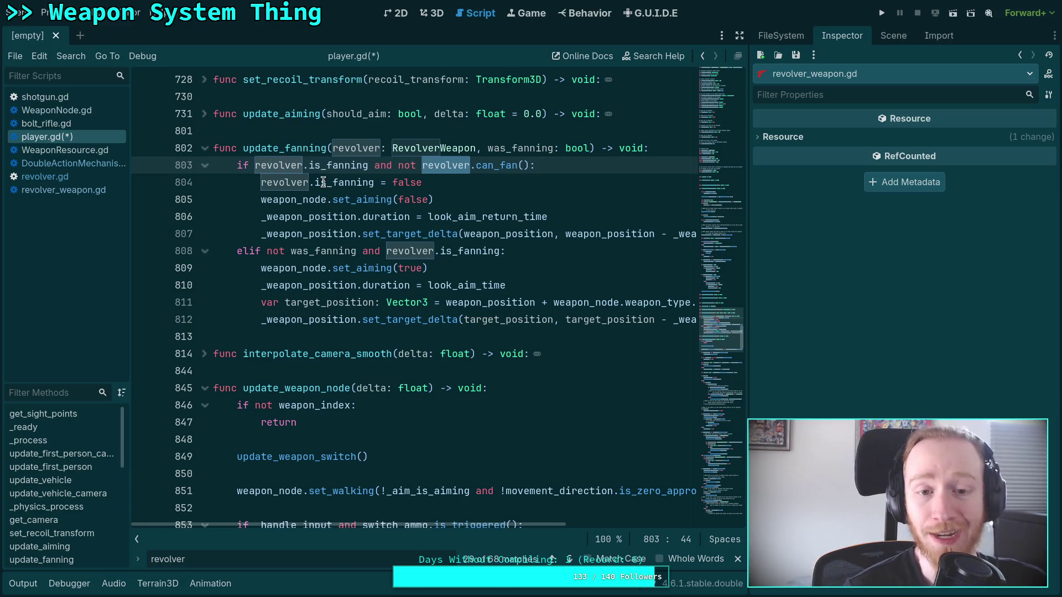
scroll(324, 182, up, 20)
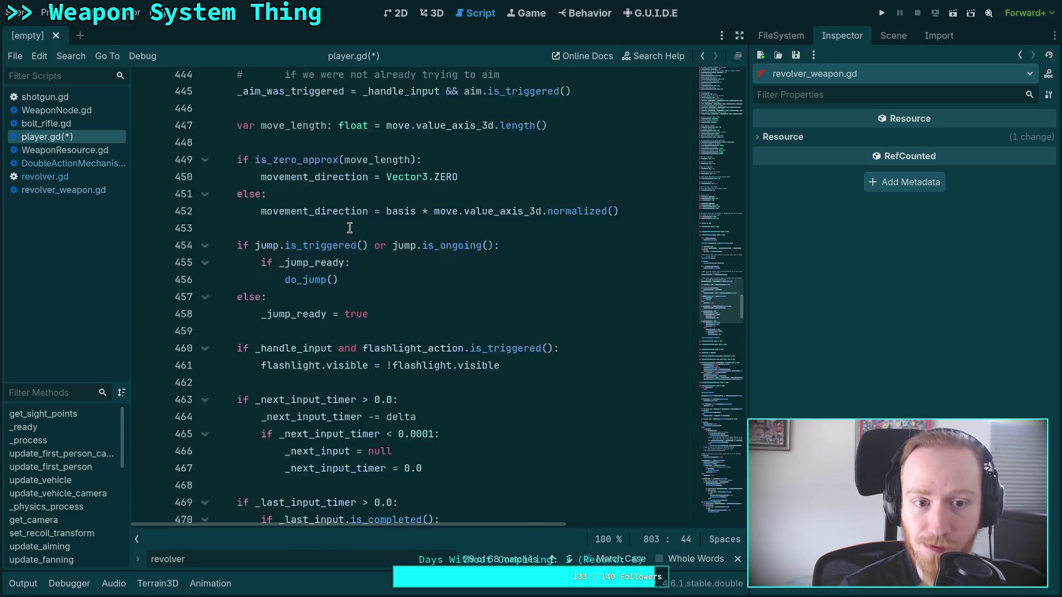
scroll(349, 228, up, 2)
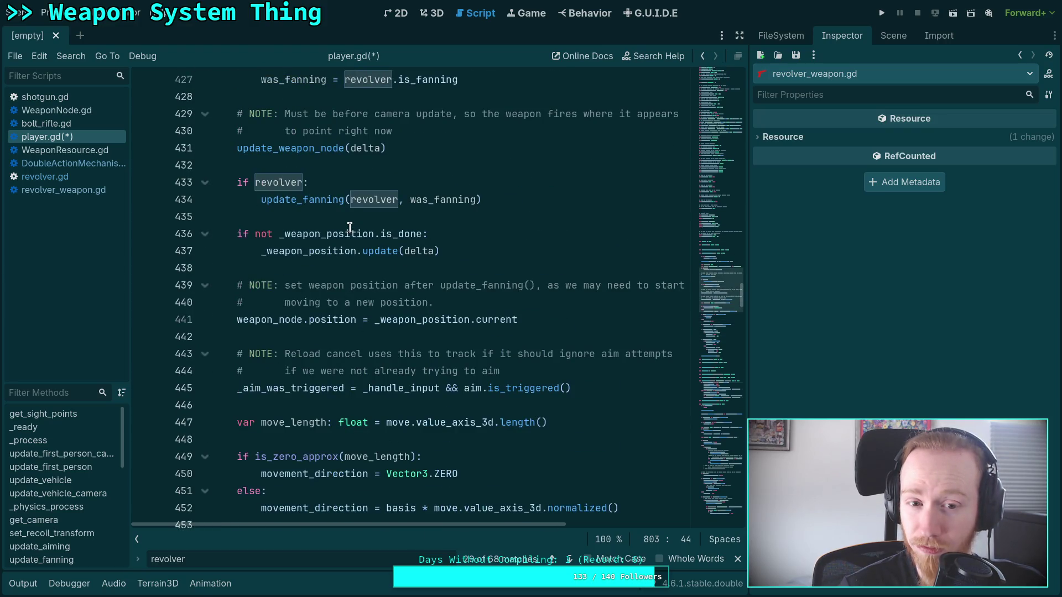
scroll(350, 228, up, 3)
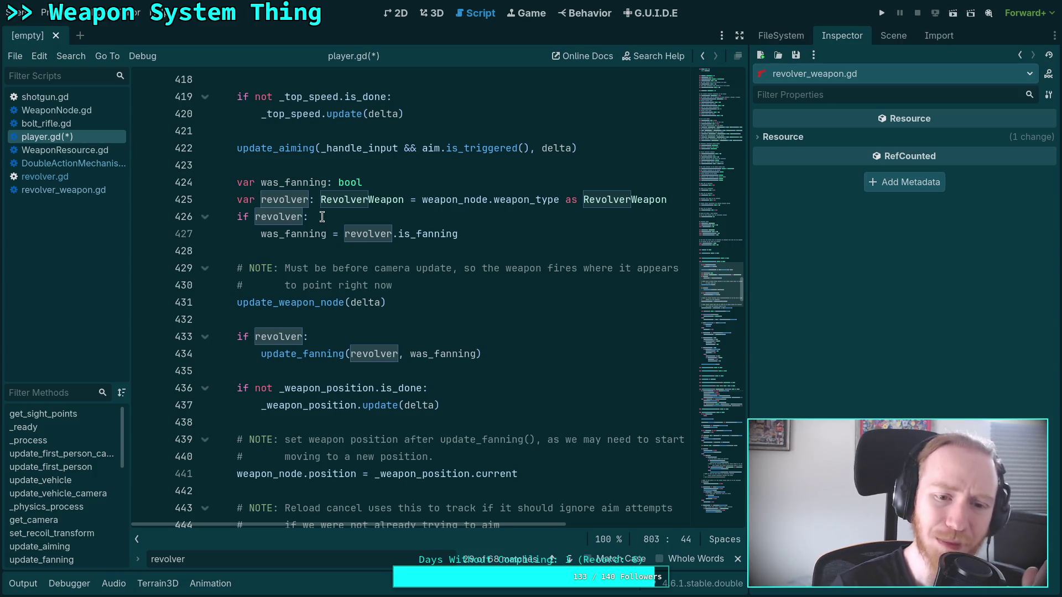
scroll(327, 316, down, 7)
scroll(327, 317, down, 13)
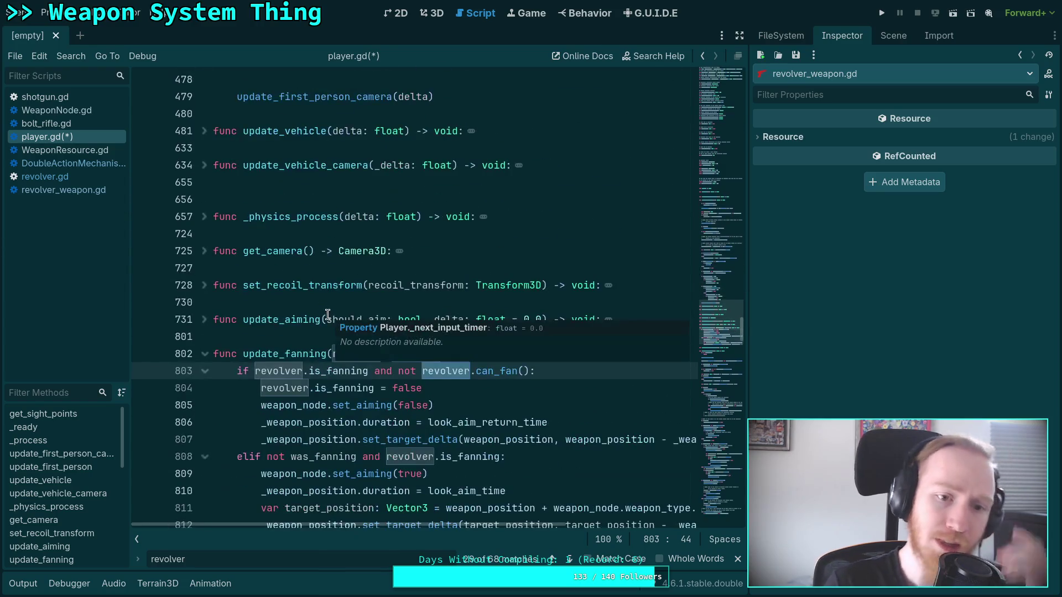
scroll(297, 366, down, 9)
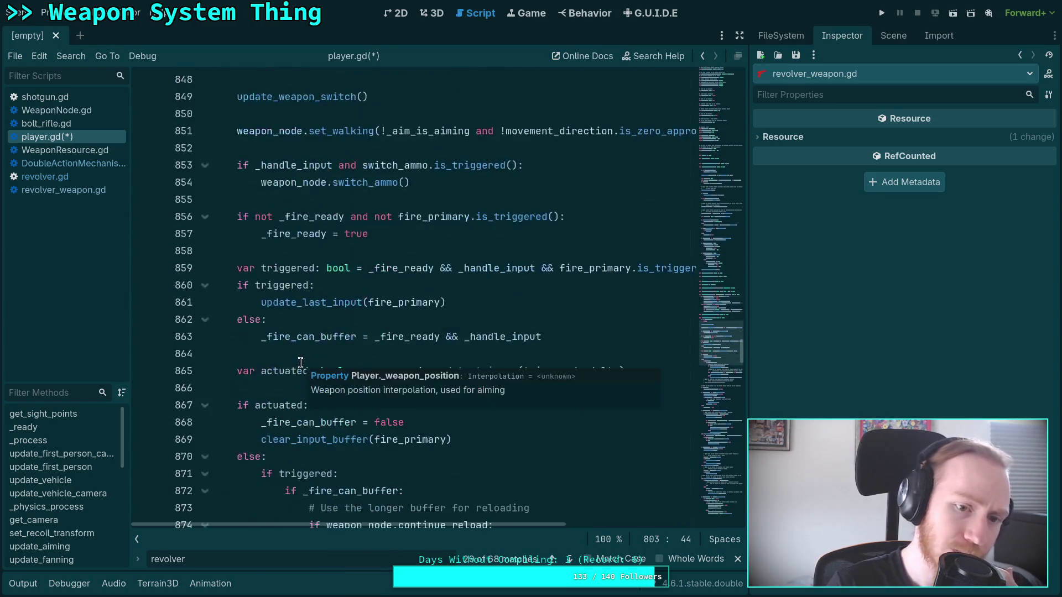
scroll(280, 347, down, 2)
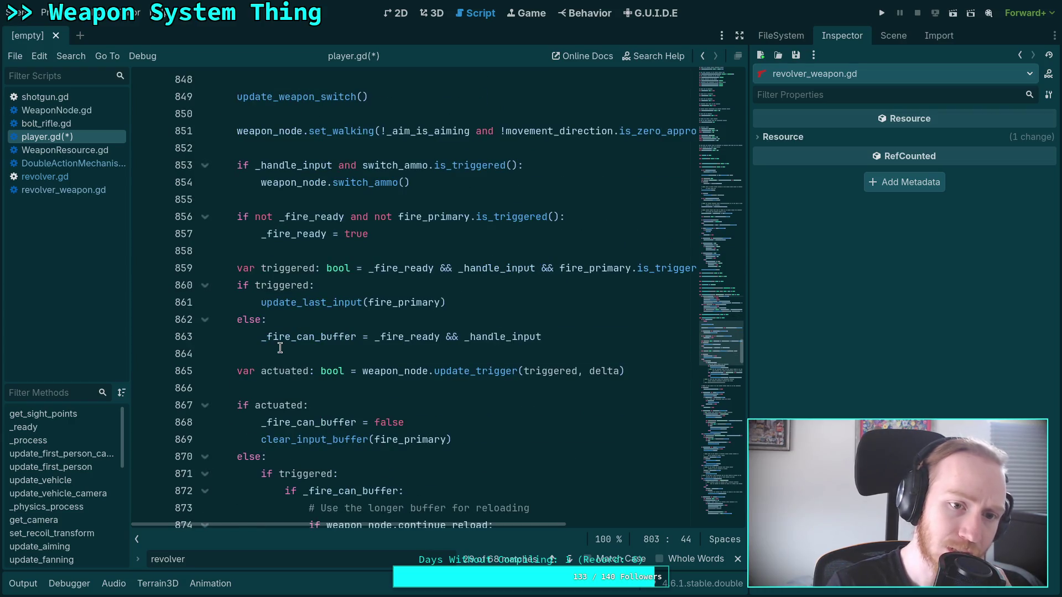
scroll(280, 348, down, 4)
scroll(279, 347, down, 2)
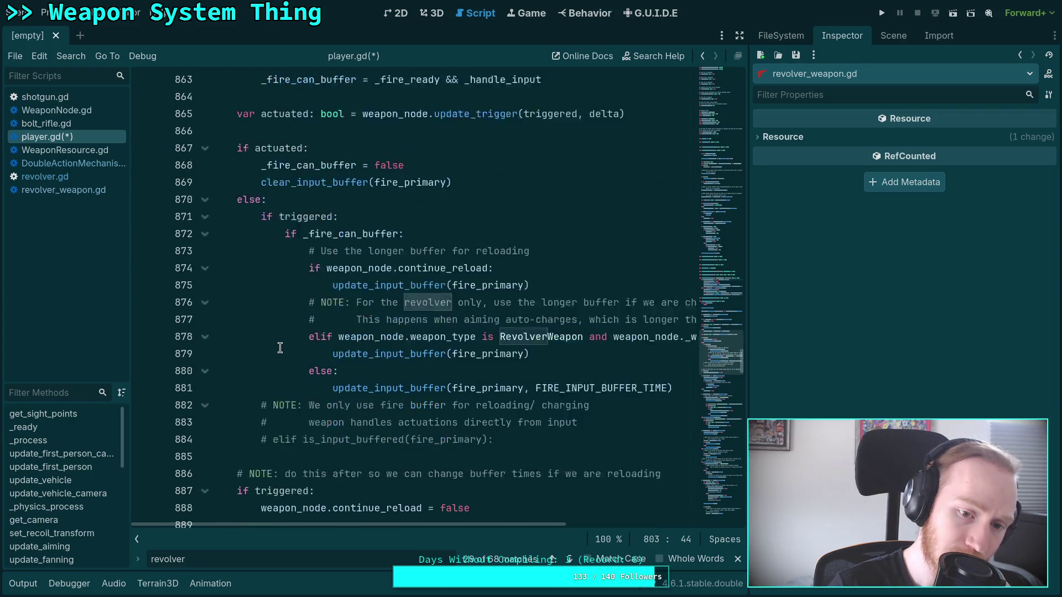
scroll(280, 347, down, 8)
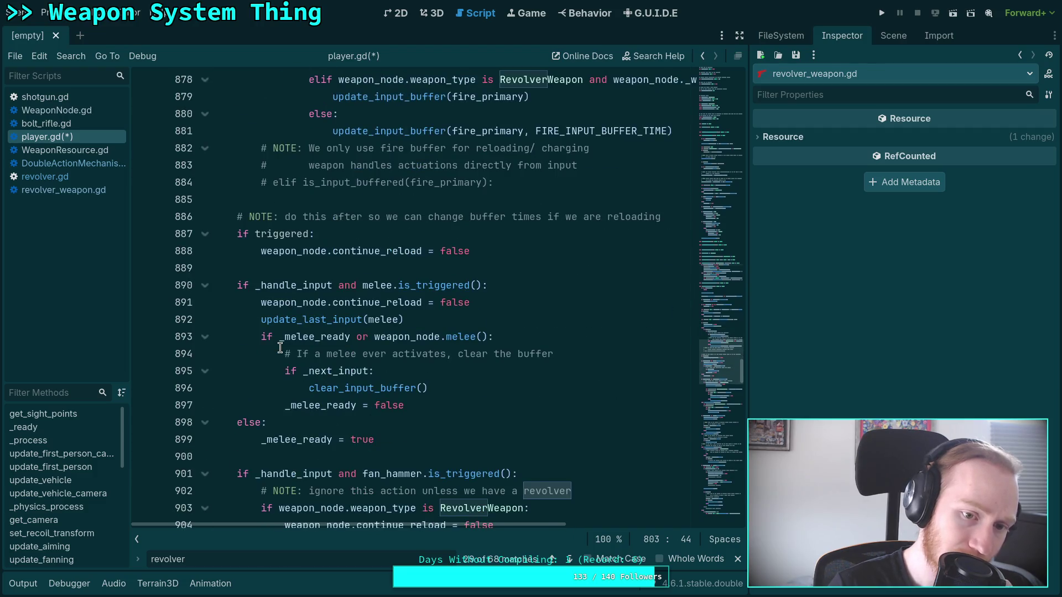
scroll(279, 347, down, 3)
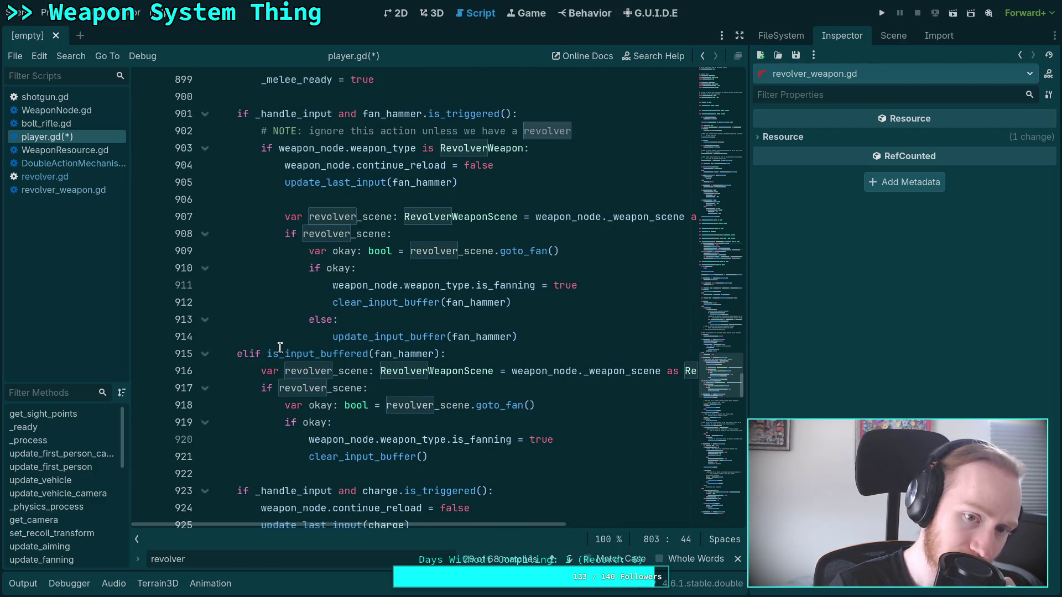
scroll(280, 348, up, 2)
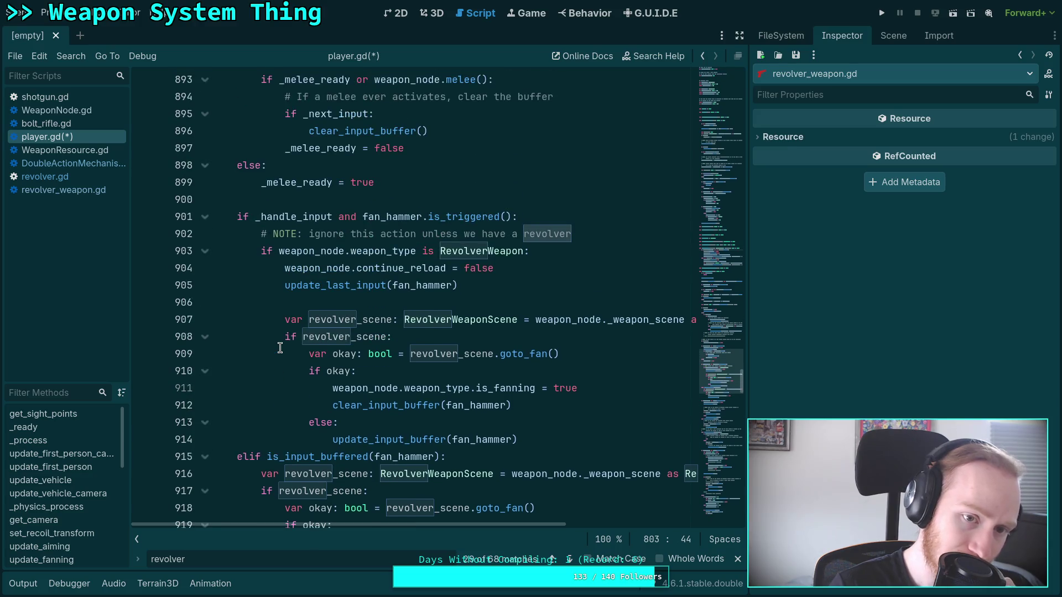
scroll(279, 347, up, 2)
scroll(280, 347, down, 3)
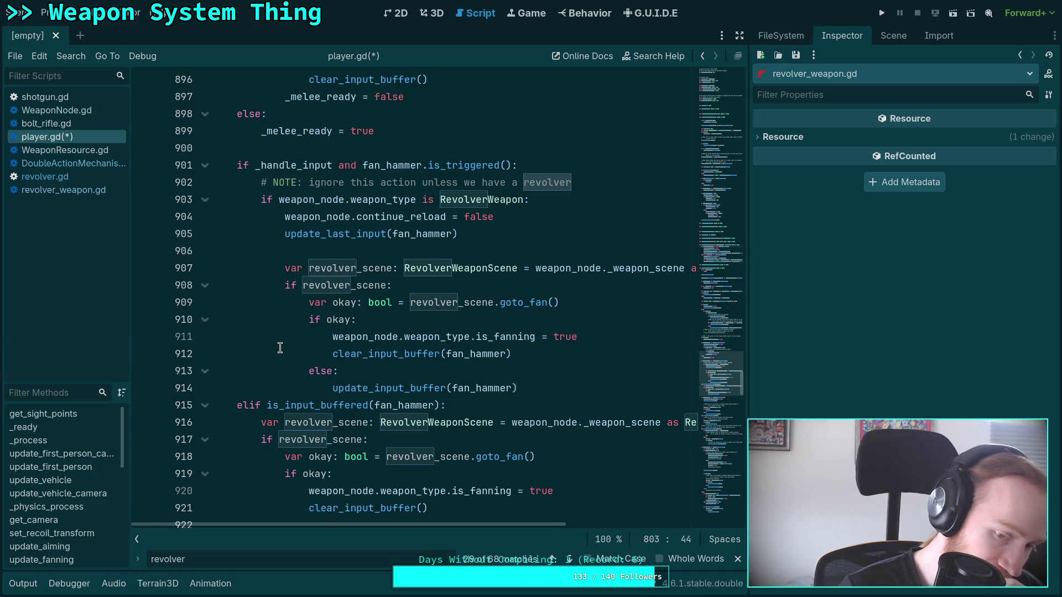
scroll(280, 347, down, 2)
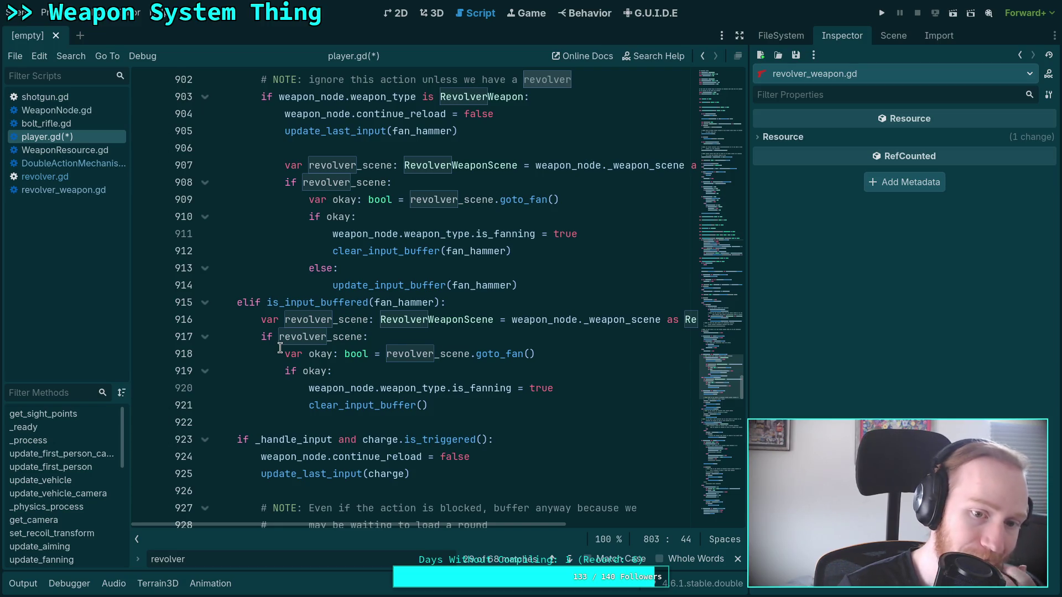
scroll(280, 347, up, 2)
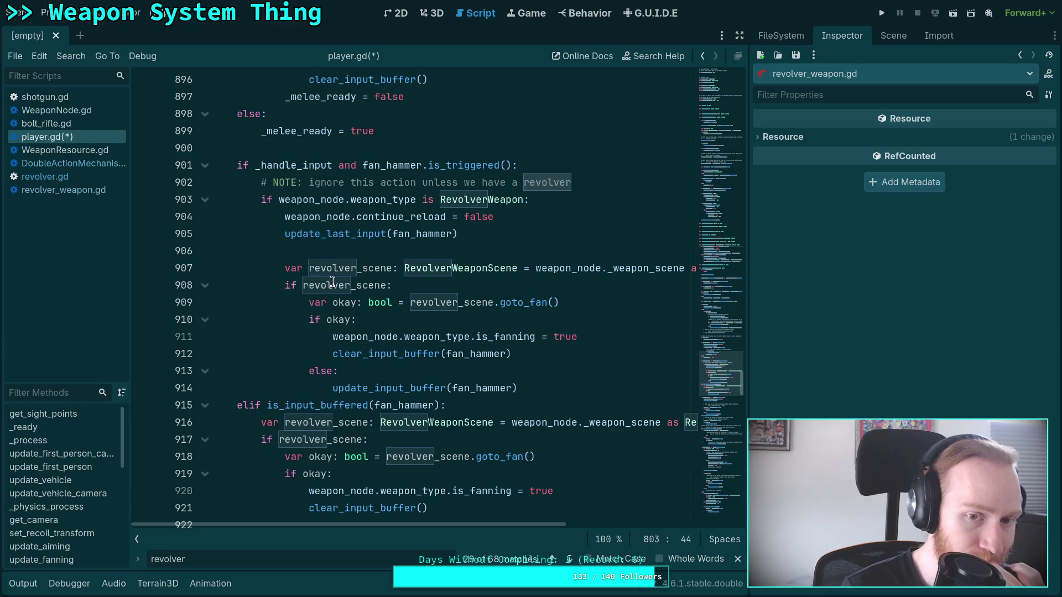
mouse_move(334, 275)
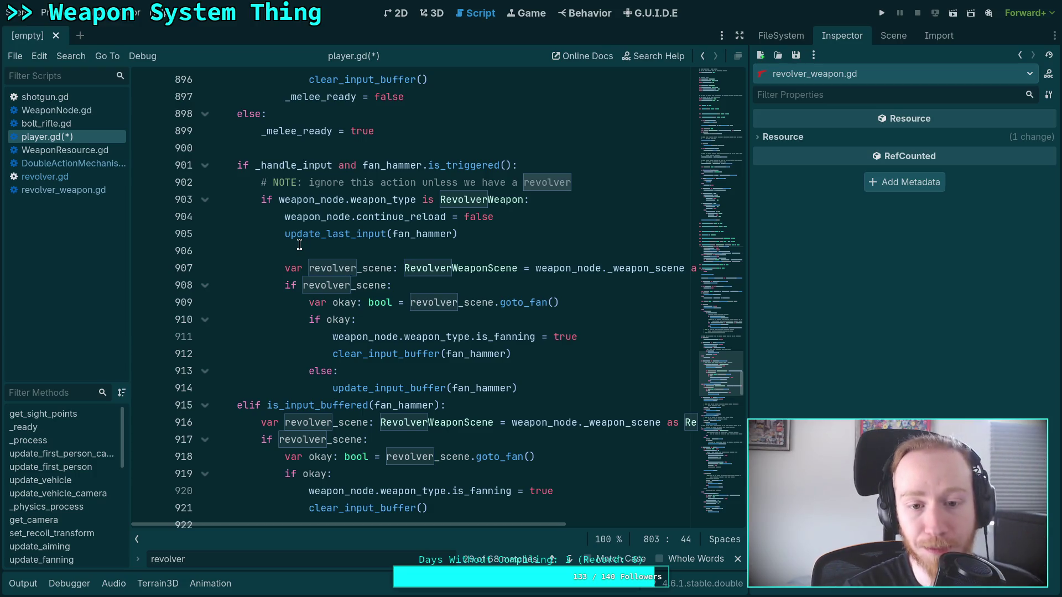
click(393, 245)
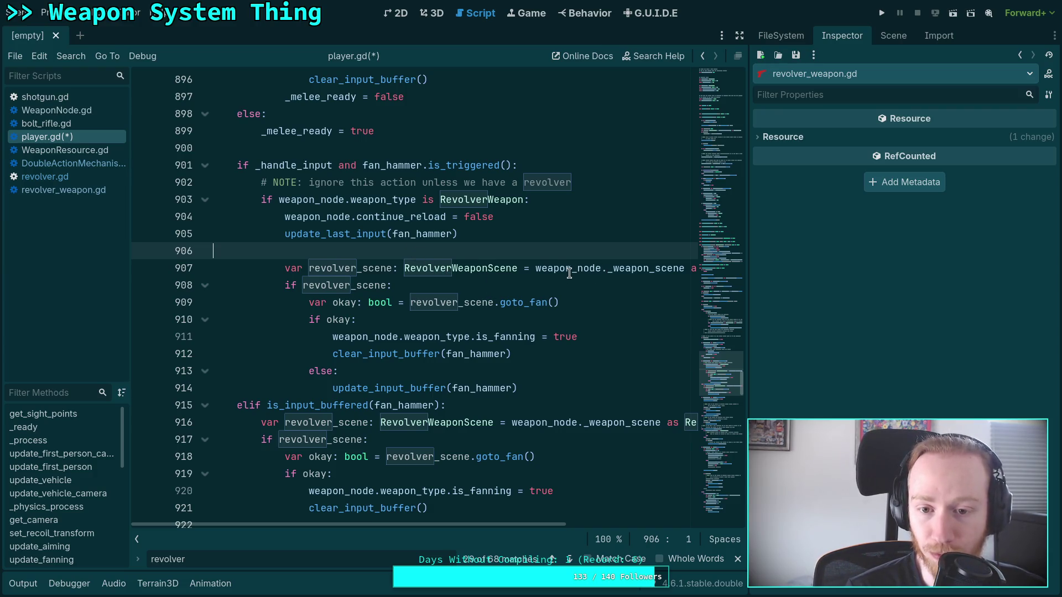
scroll(523, 271, up, 2)
scroll(497, 265, up, 1)
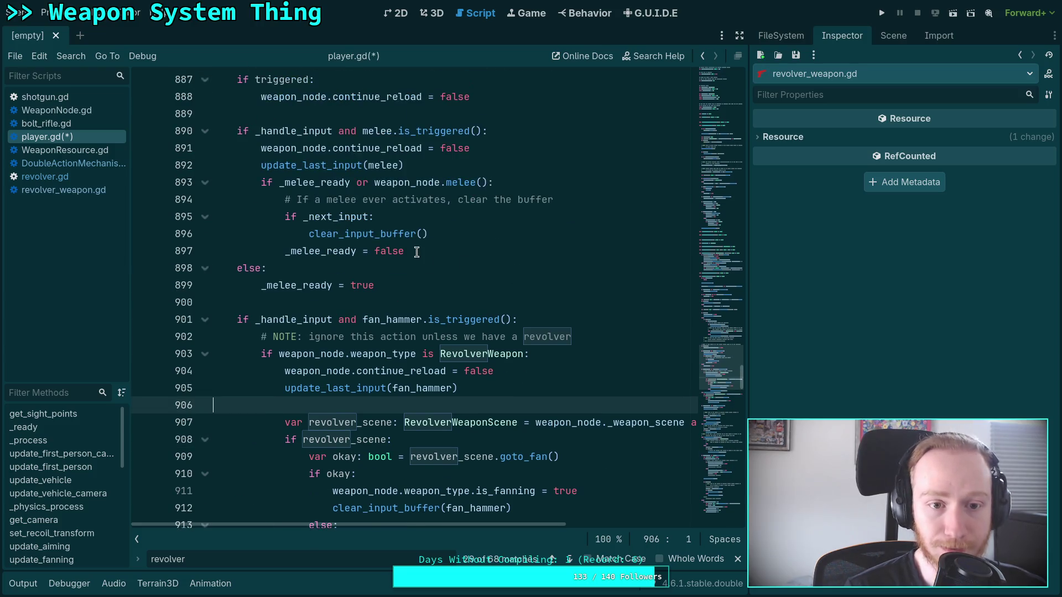
scroll(416, 251, up, 3)
scroll(387, 282, up, 7)
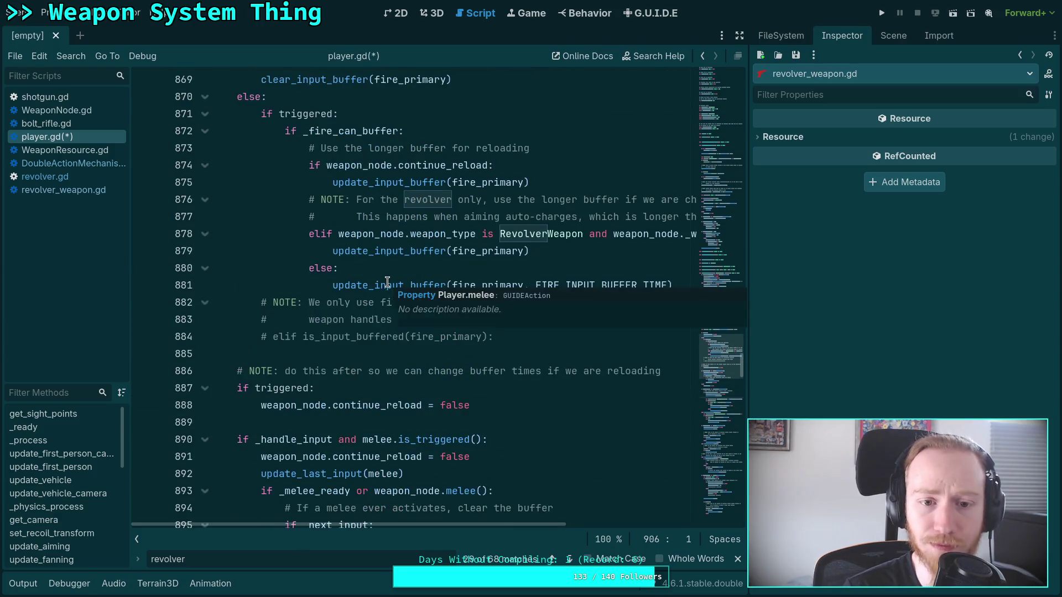
scroll(338, 274, up, 1)
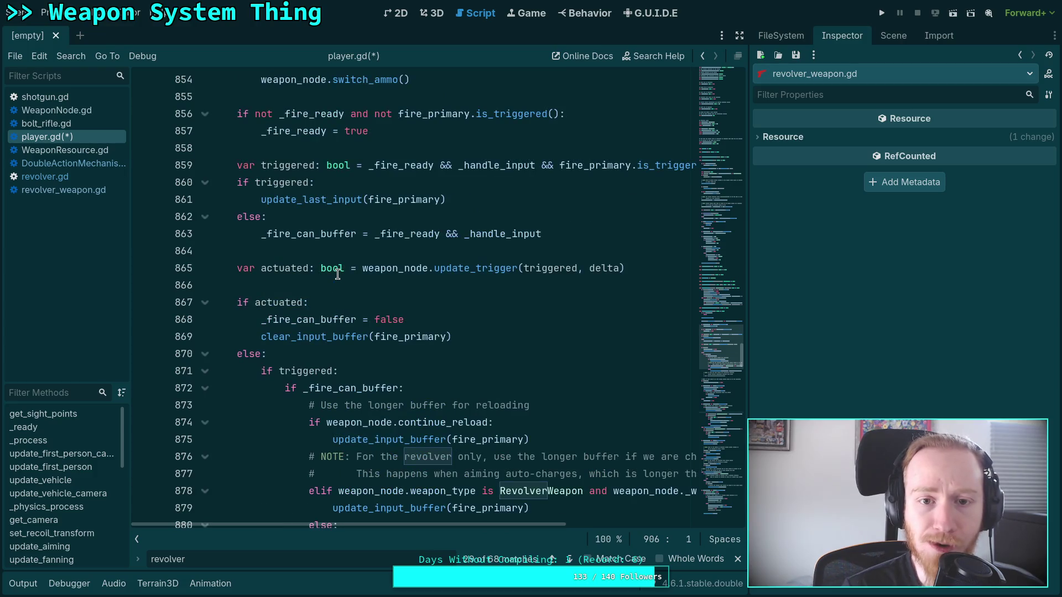
scroll(337, 274, down, 12)
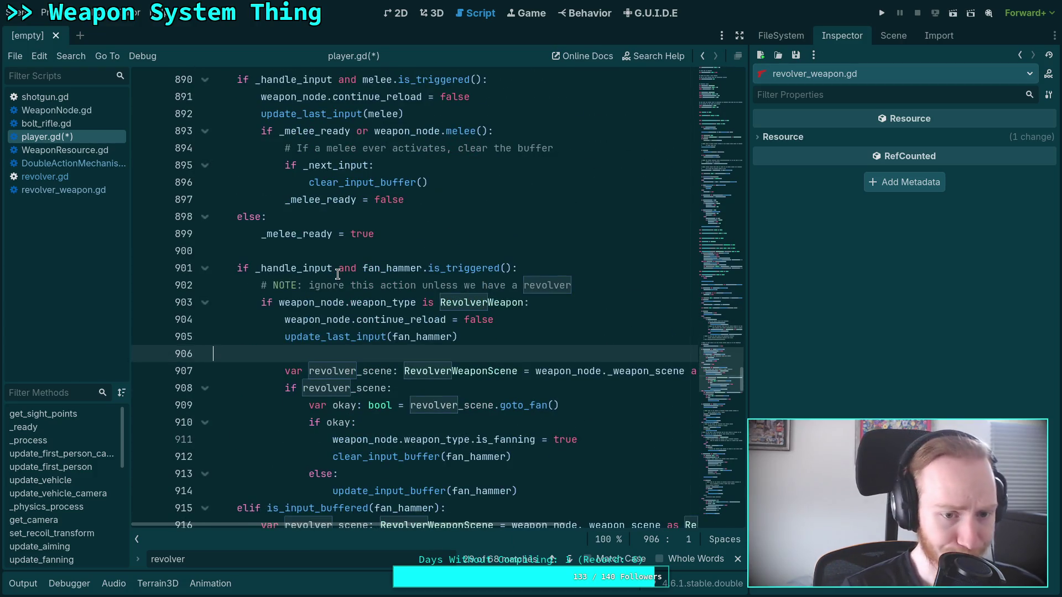
scroll(337, 274, down, 4)
scroll(365, 299, down, 2)
scroll(366, 299, down, 3)
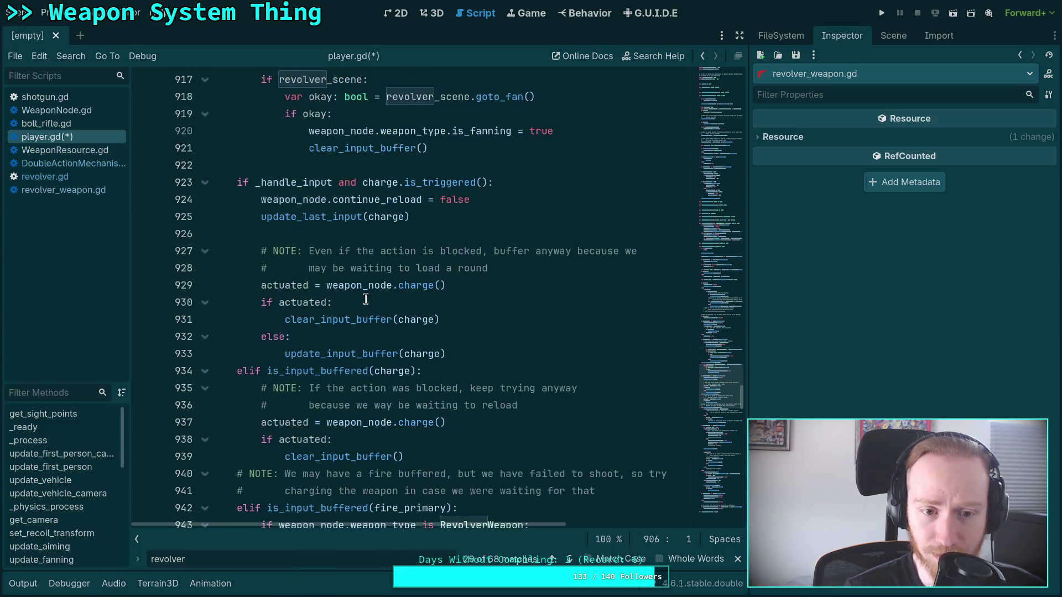
double_click(366, 286)
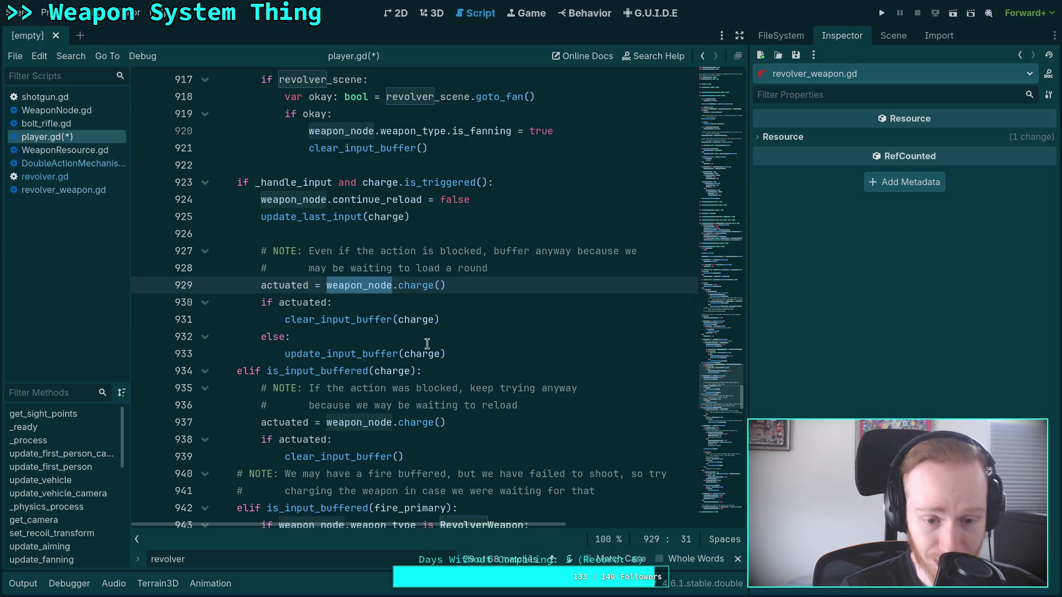
scroll(420, 339, down, 3)
scroll(383, 336, down, 4)
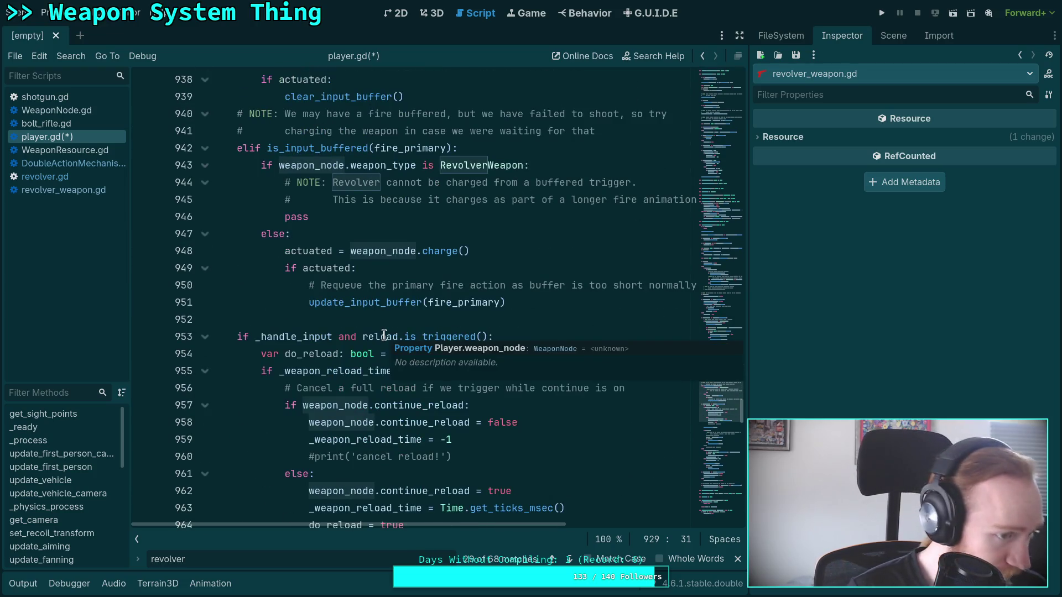
mouse_move(392, 336)
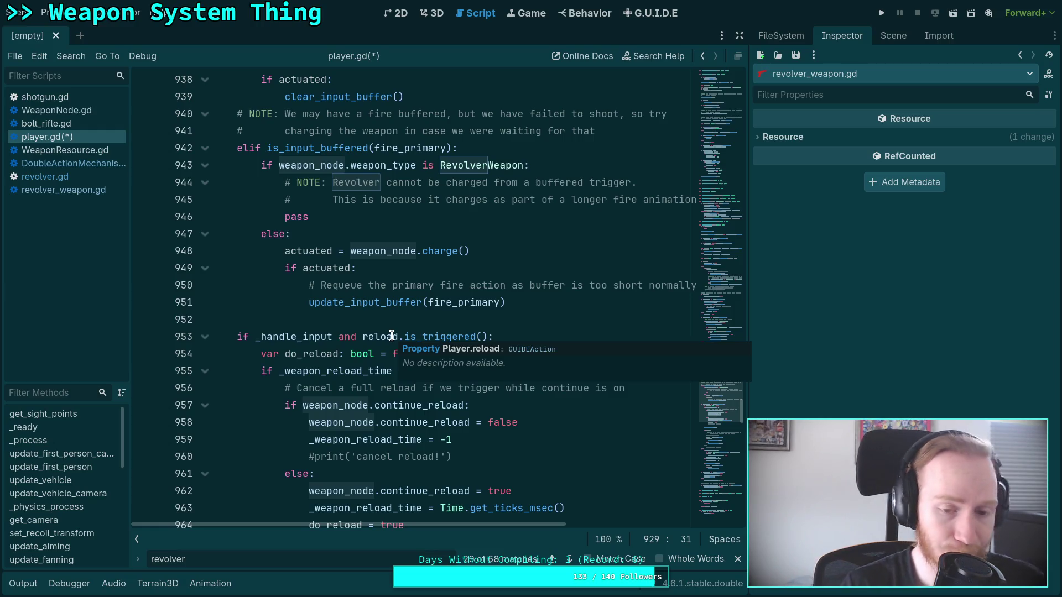
scroll(398, 336, up, 1)
scroll(401, 336, up, 10)
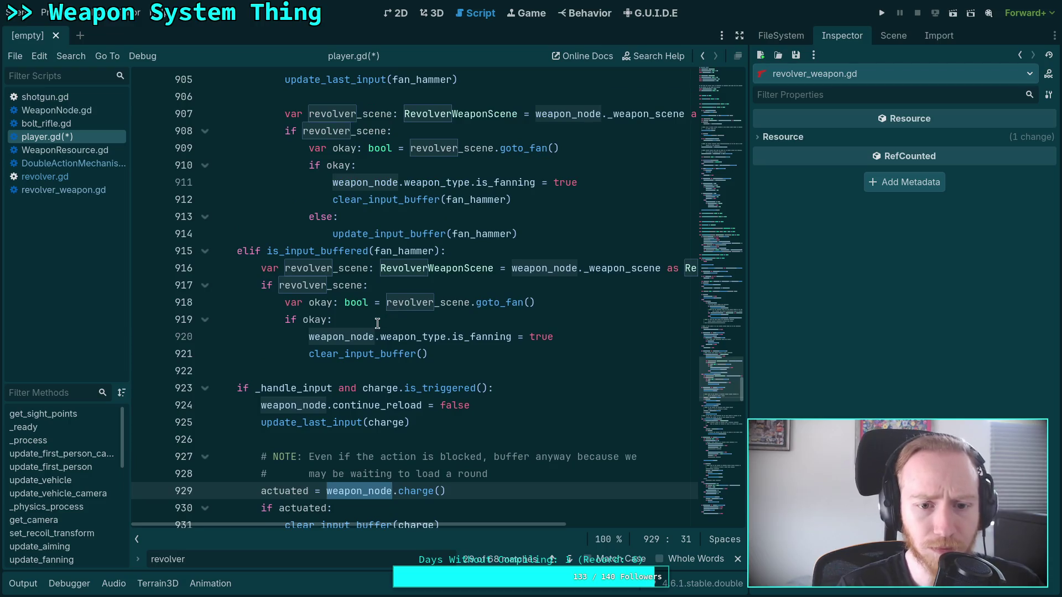
click(362, 354)
click(363, 368)
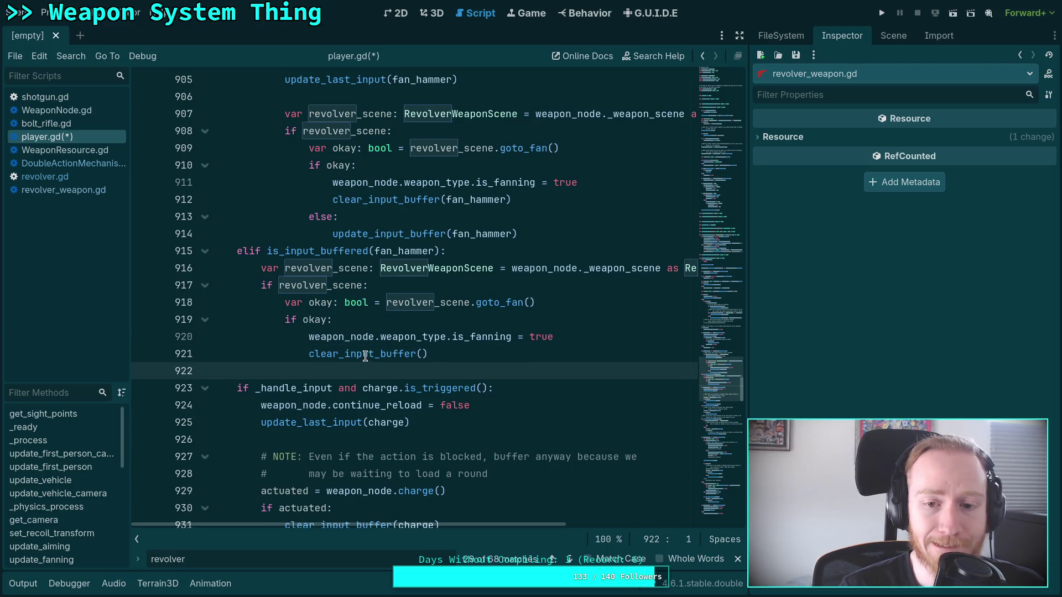
scroll(367, 351, up, 2)
scroll(369, 349, up, 1)
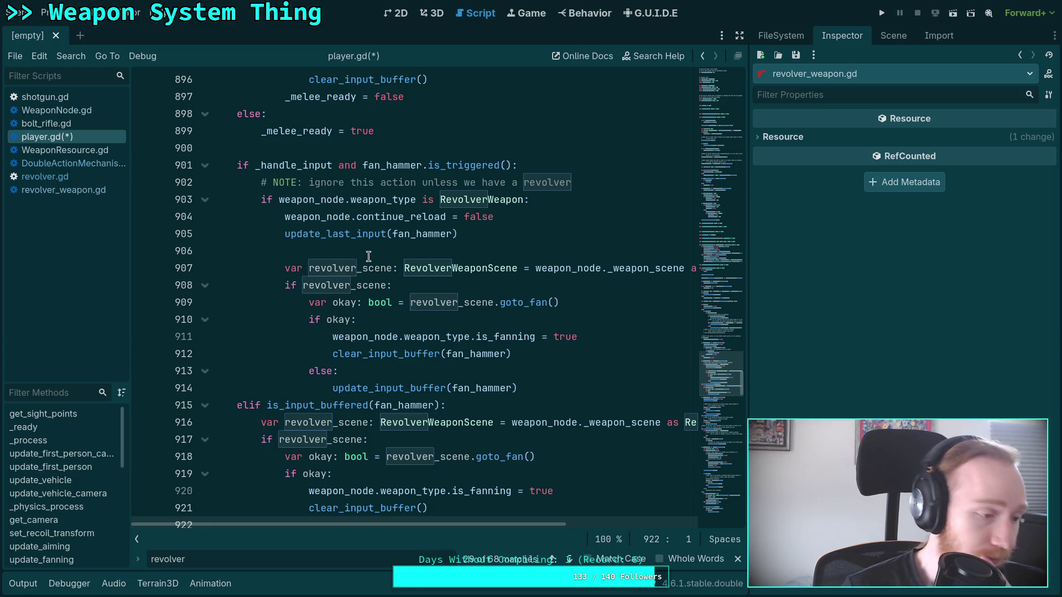
key(alt+Left)
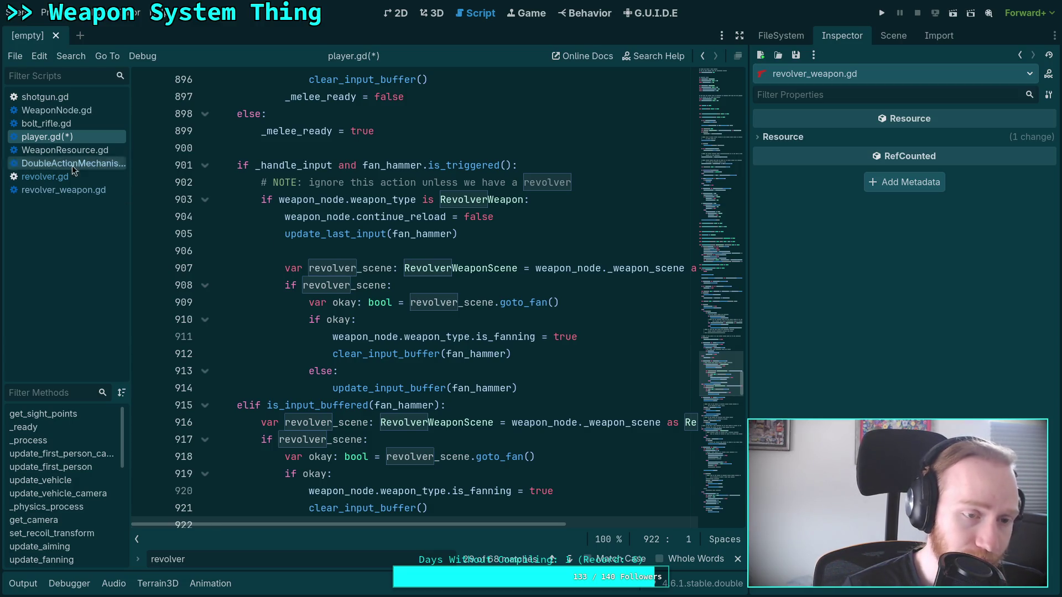
Collapse charge_weapon, load_rounds, unload_rounds, get_ammo_to_fire, fire_round, fire_projectiles and fire_melee
scroll(634, 329, up, 2)
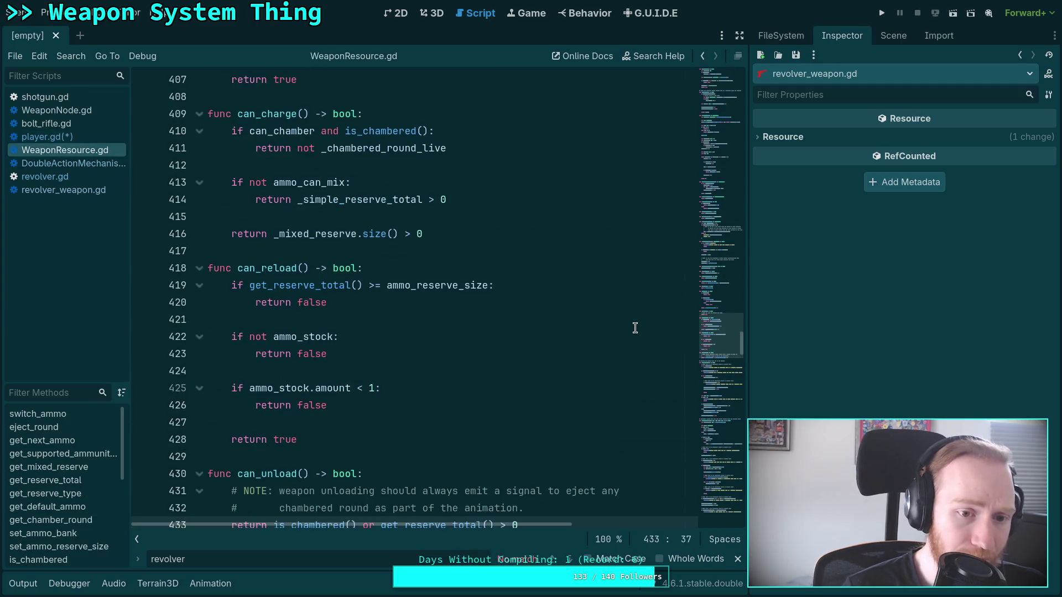
scroll(635, 329, down, 7)
click(198, 217)
click(199, 269)
click(198, 320)
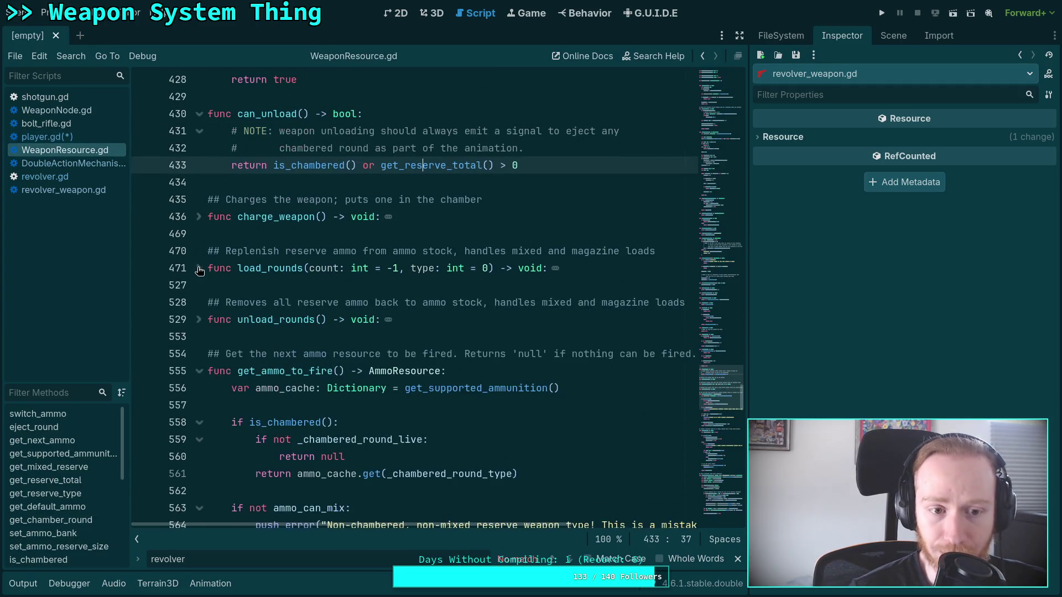
click(199, 371)
click(199, 422)
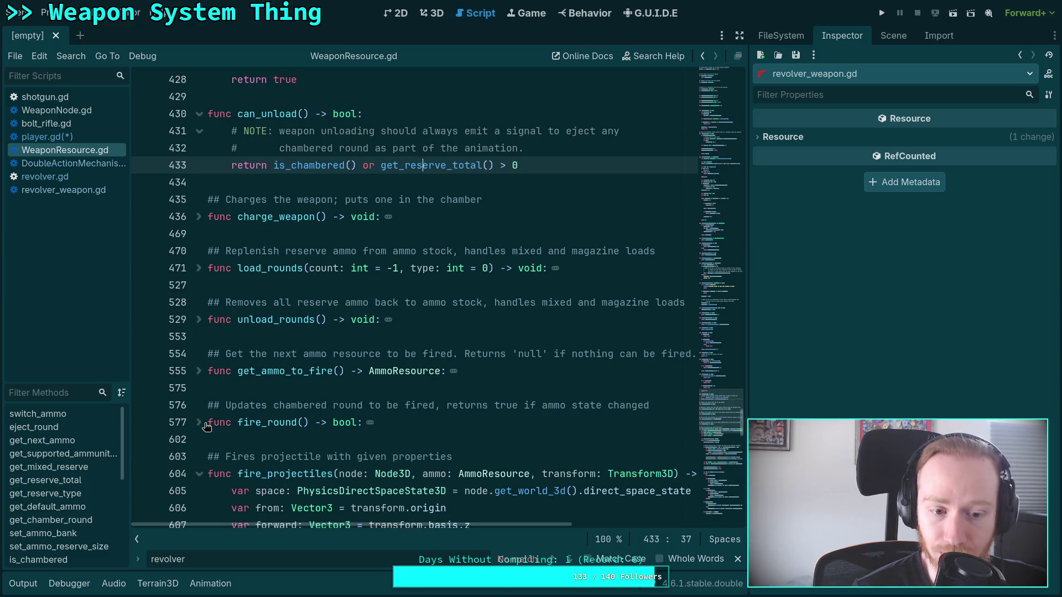
scroll(200, 440, down, 2)
click(199, 371)
click(199, 422)
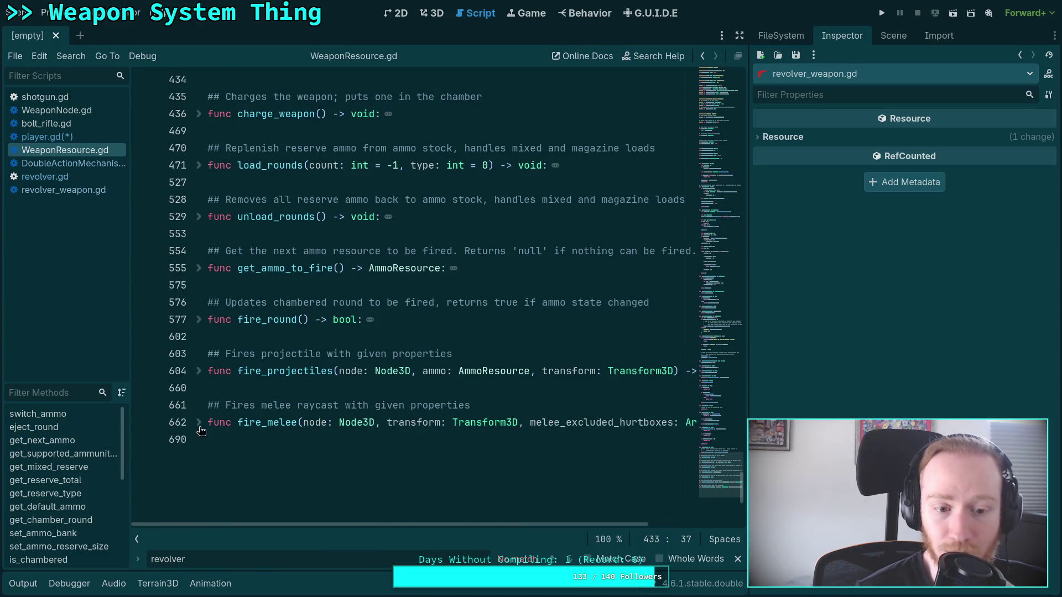
scroll(263, 402, up, 10)
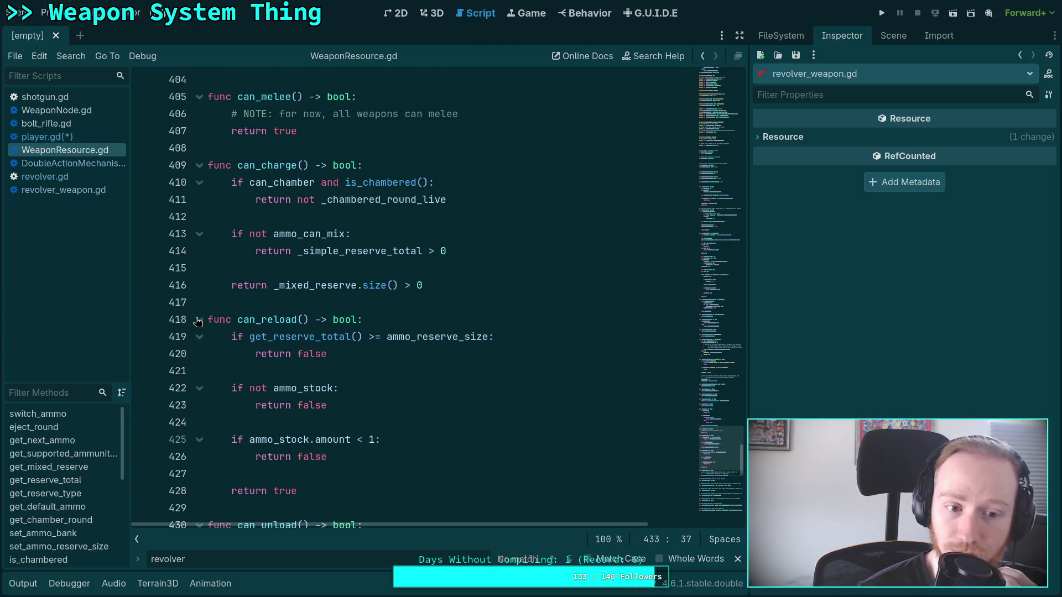
Fold can_reload and can_charge, briefly re-read fire_round, then switch to player.gd
click(198, 297)
click(198, 142)
scroll(274, 228, up, 2)
scroll(273, 227, up, 5)
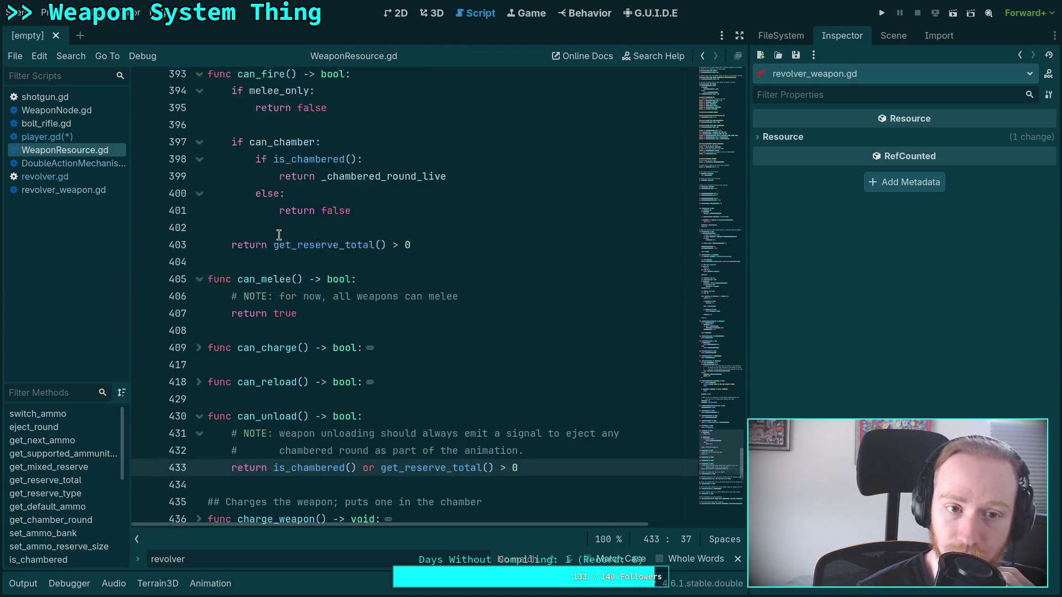
scroll(280, 235, down, 5)
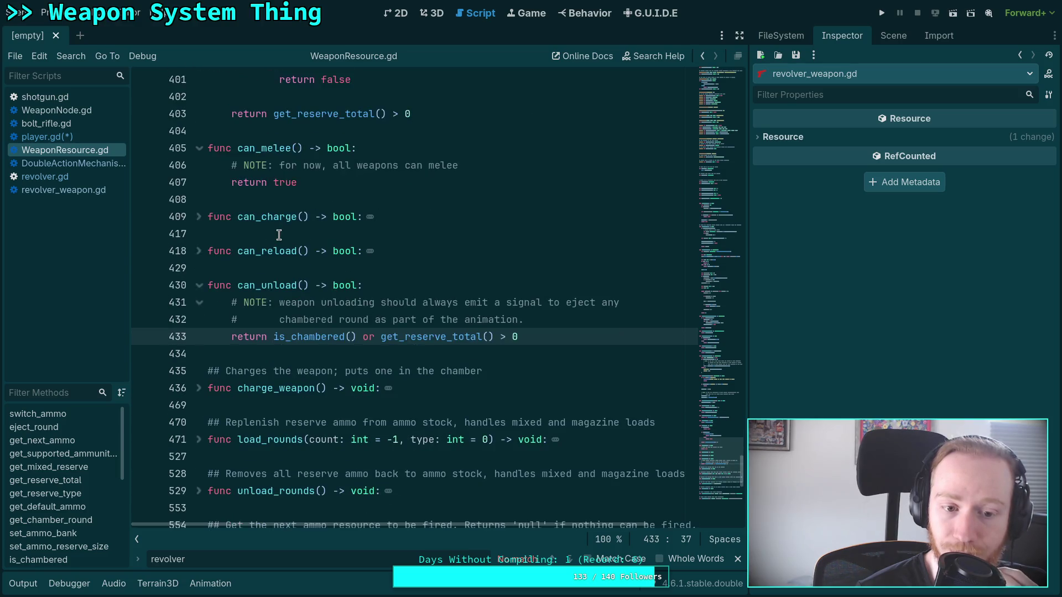
scroll(279, 235, down, 2)
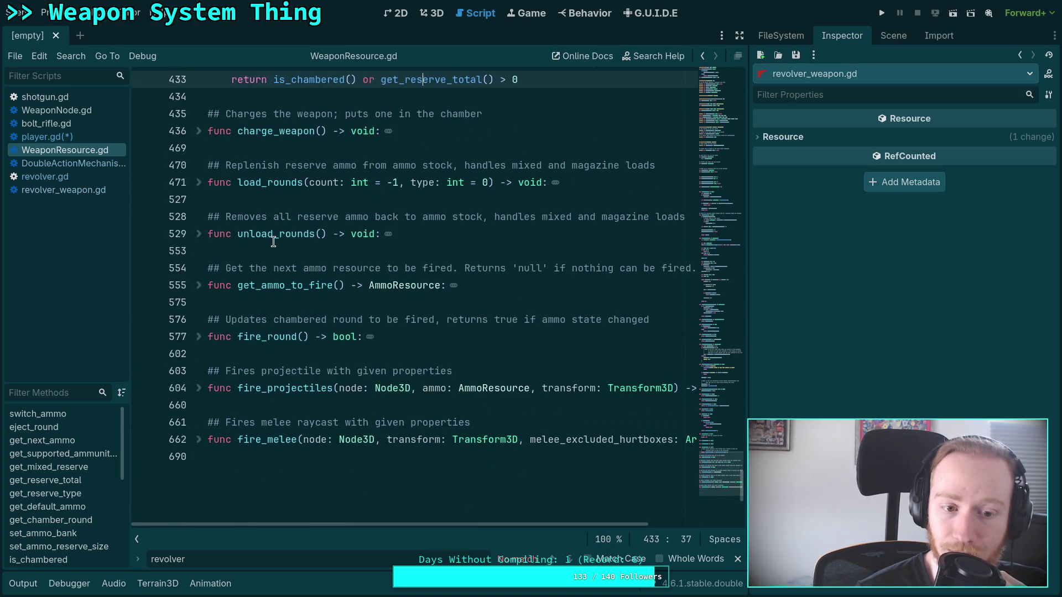
click(200, 339)
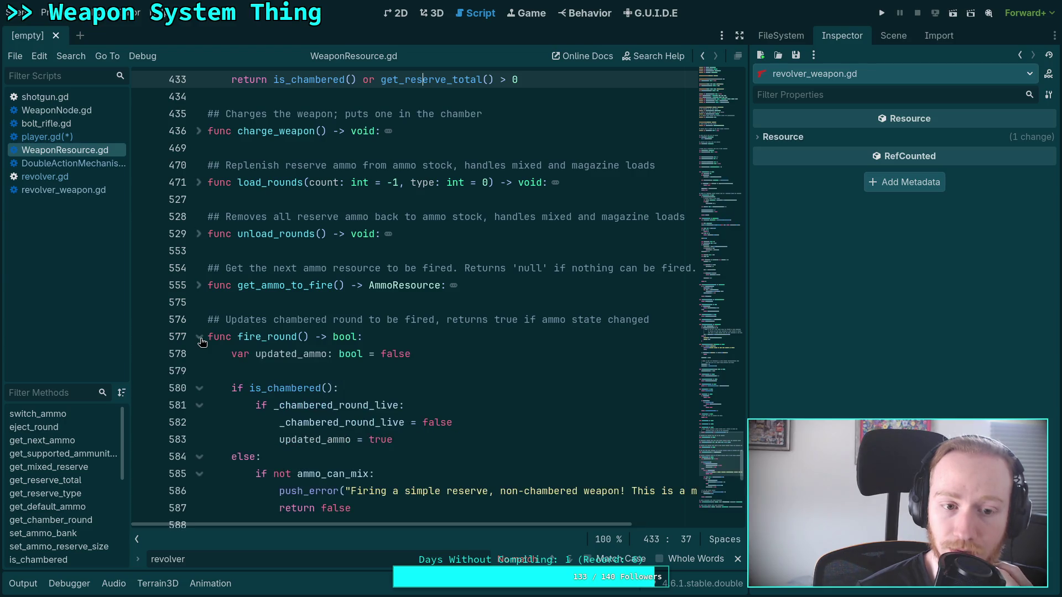
click(197, 338)
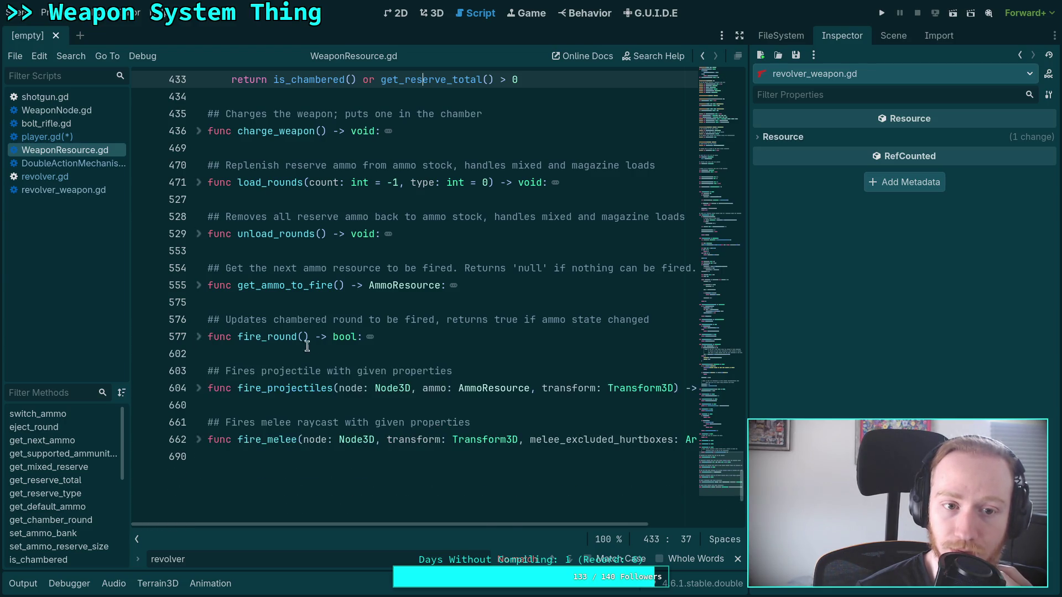
scroll(310, 346, up, 4)
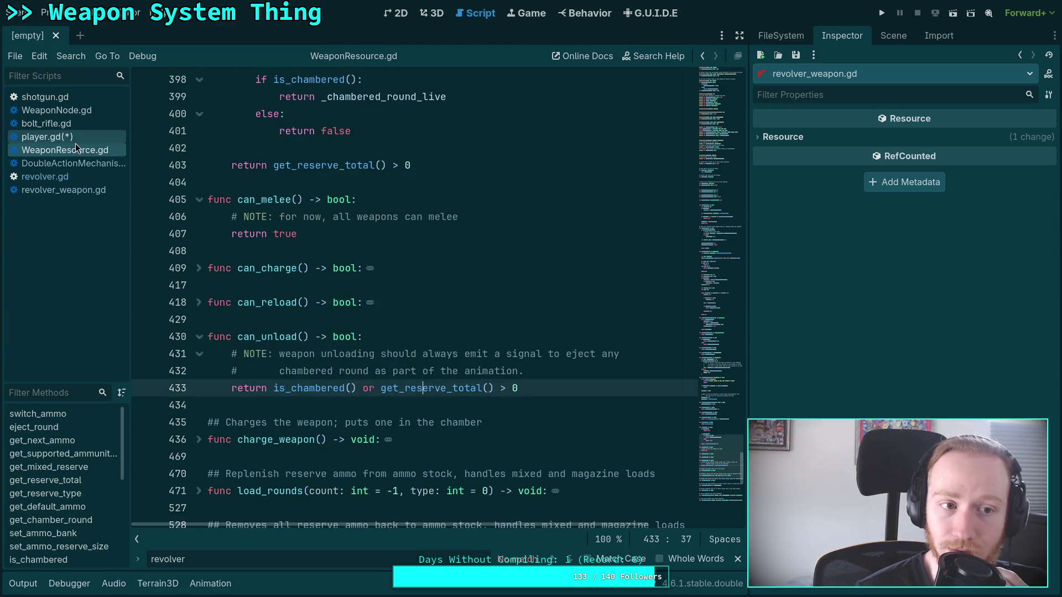
click(75, 141)
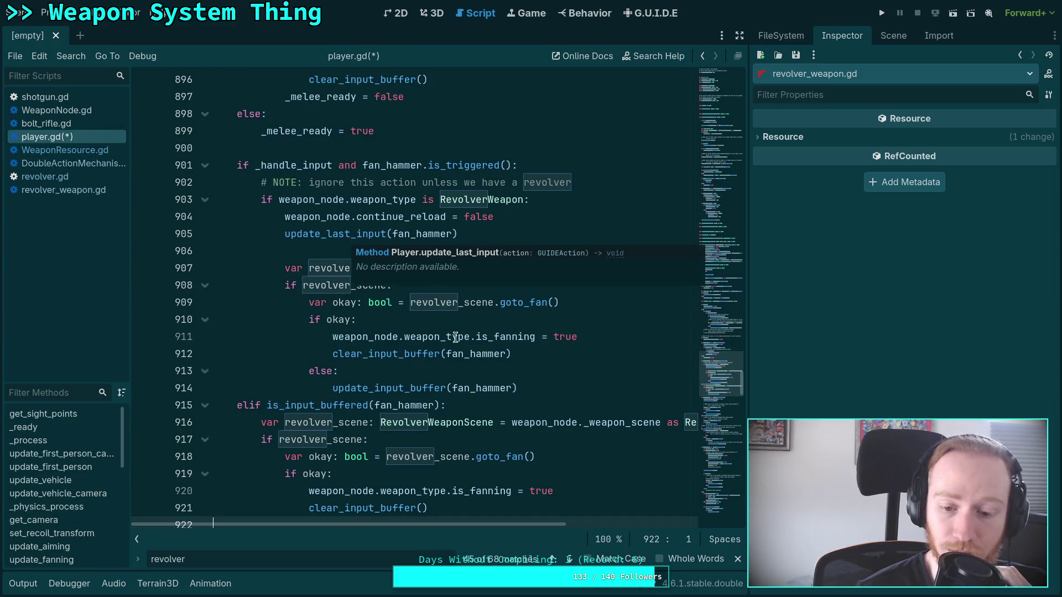
Save player.gd and run git status in the terminal
scroll(457, 374, down, 4)
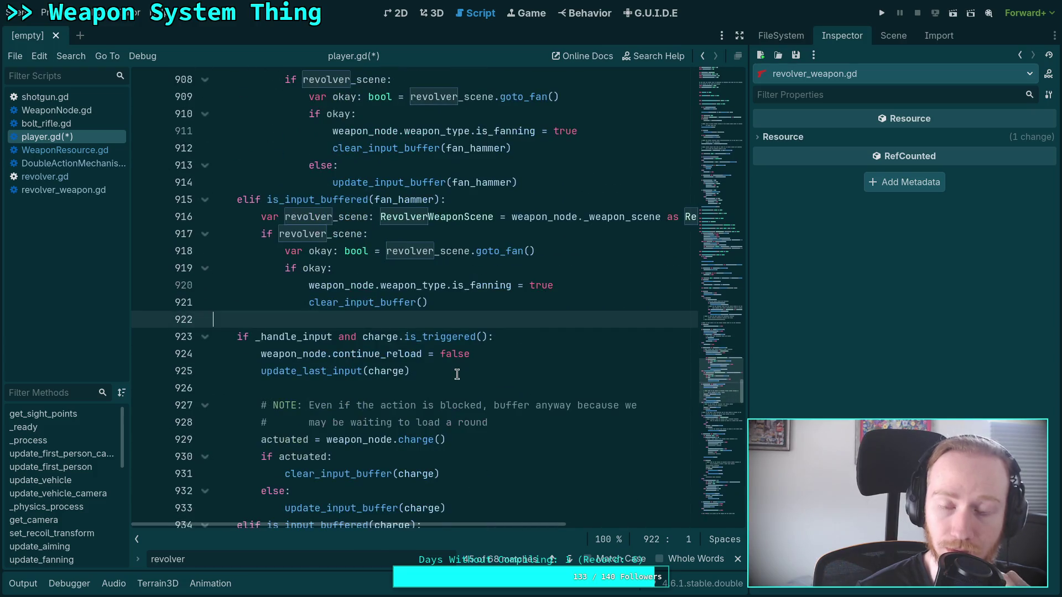
key(ctrl+s)
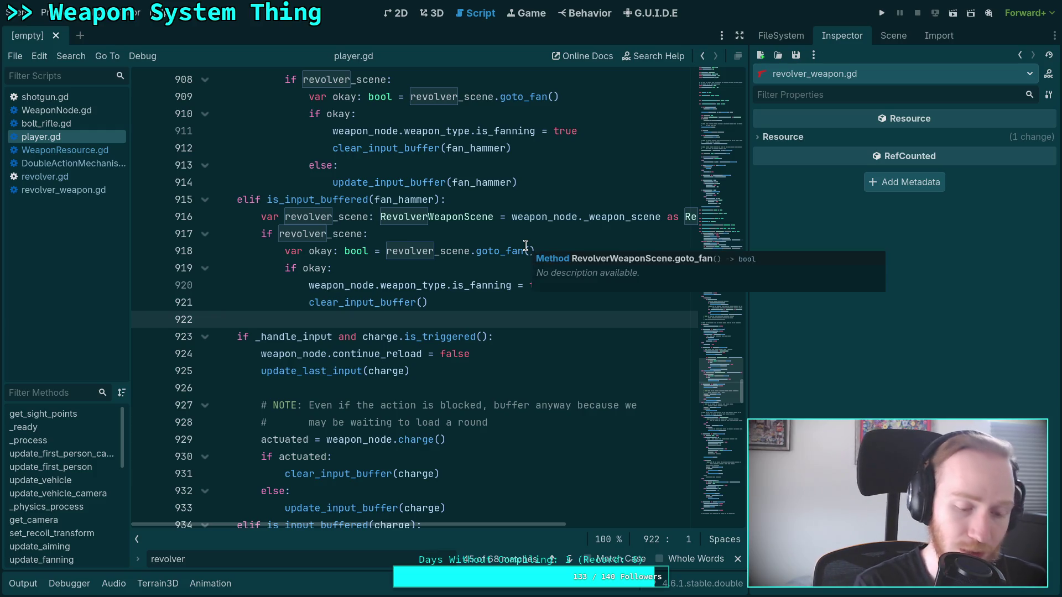
key(super+1)
text(git status)
key(Return)
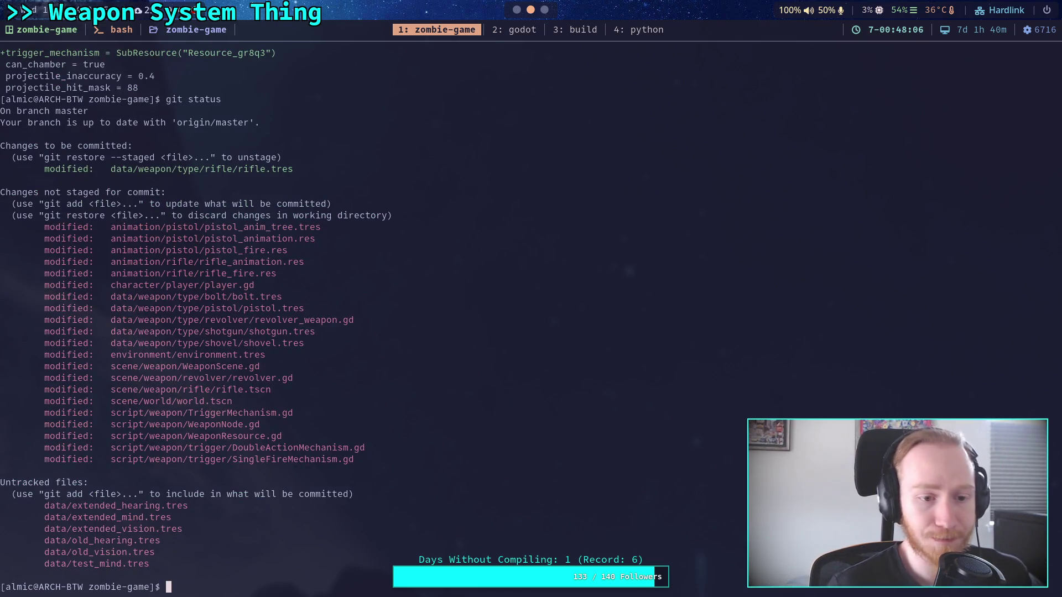
Review git diff, then discard changes to animation/pistol/pistol_anim_tree.tres with git restore
text(git )
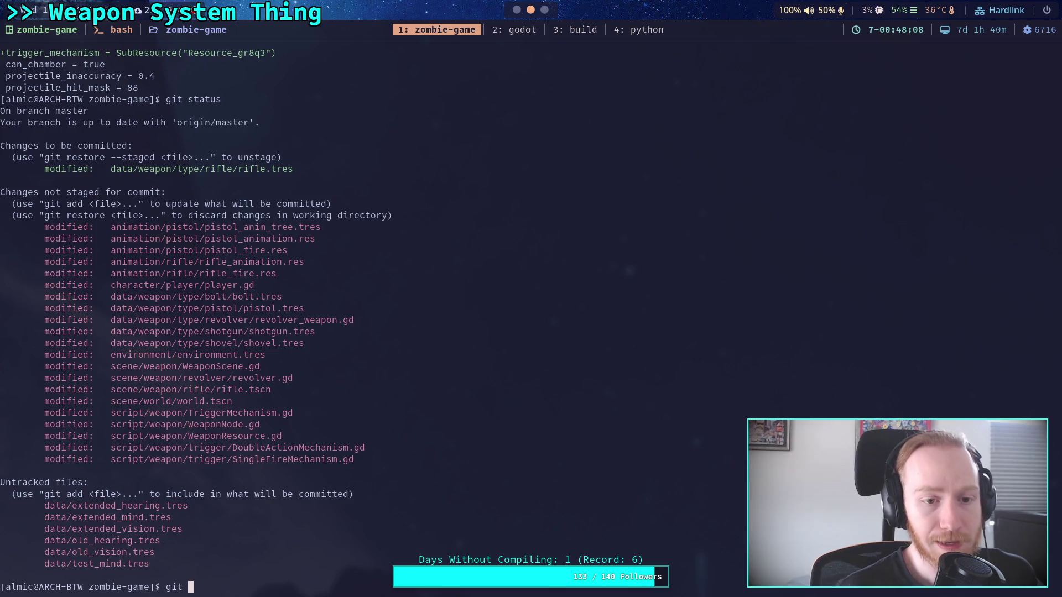
text(diff)
key(Return)
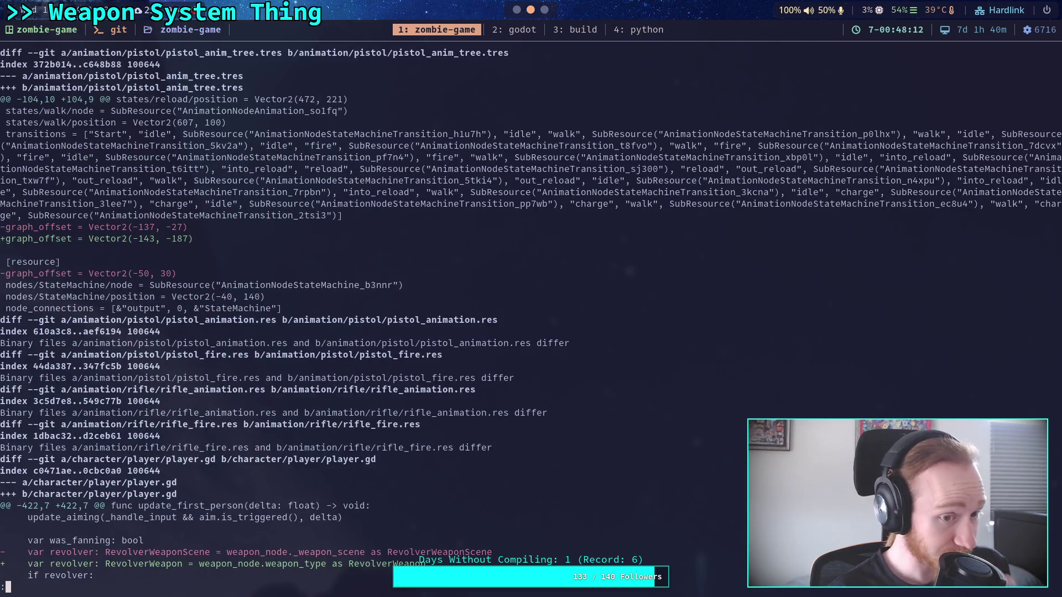
text(qgit restore )
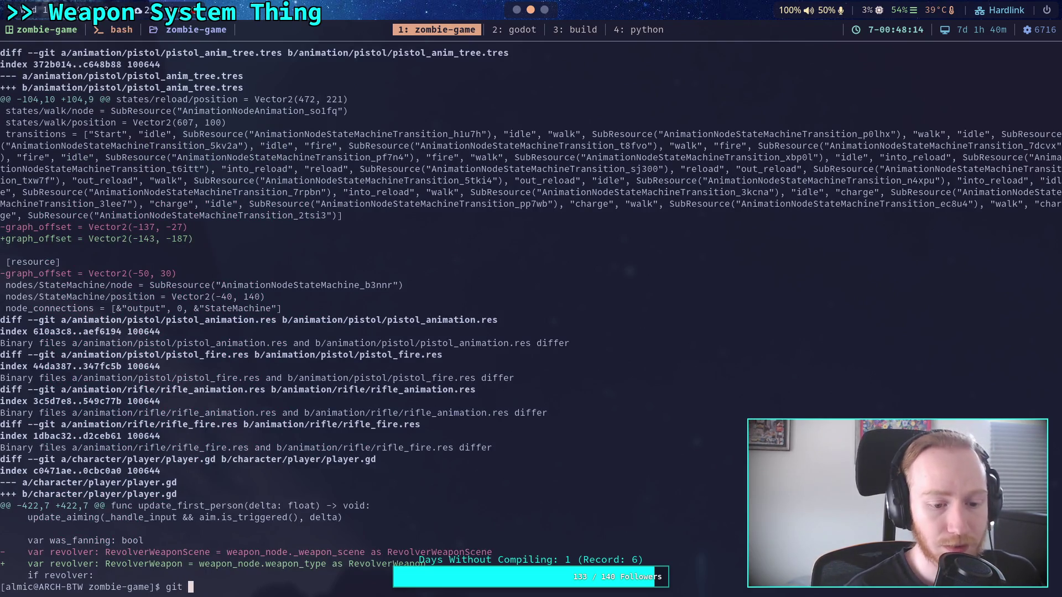
text(ani)
key(Tab)
text(pi)
key(Tab)
text(pi)
key(Tab)
text(a)
key(Tab)
text(_tr)
key(Tab)
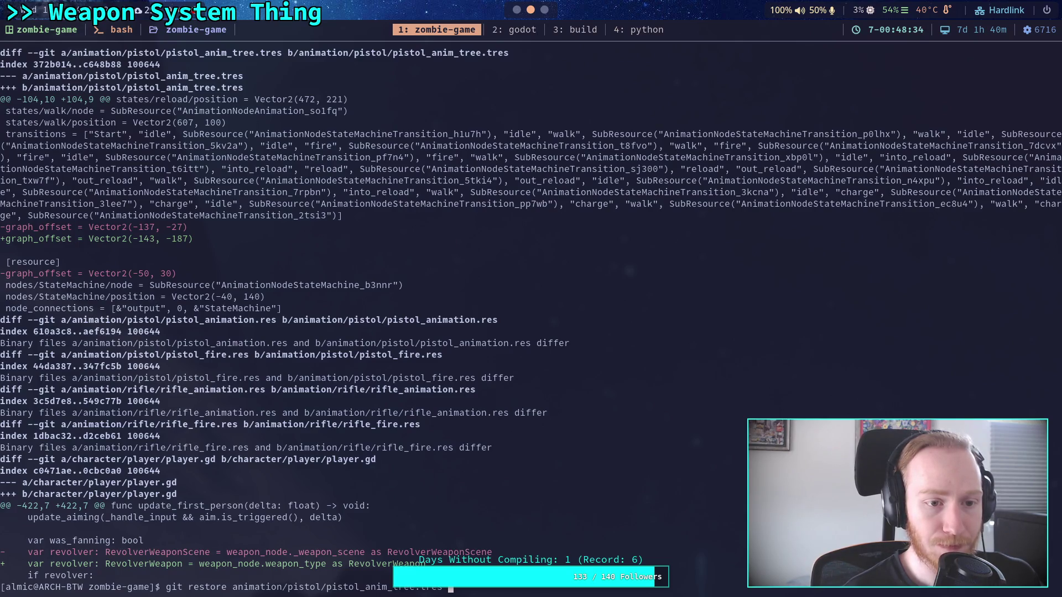
key(Return)
Recheck the diff and stage the animation/pistol/ and animation/rifle/ folders
text(git )
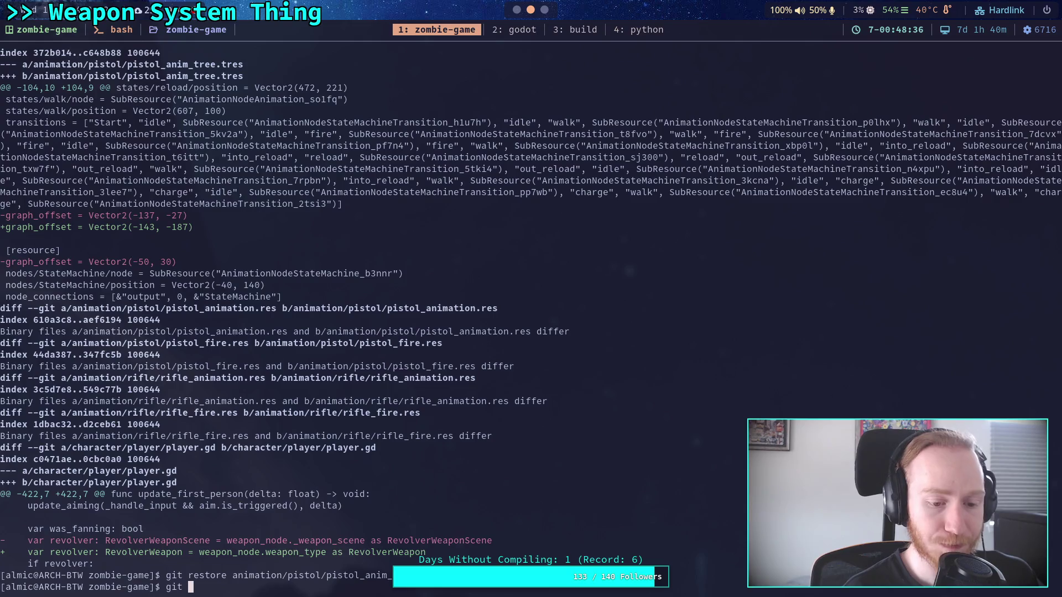
text(diff)
key(Return)
scroll(531, 315, down, 3)
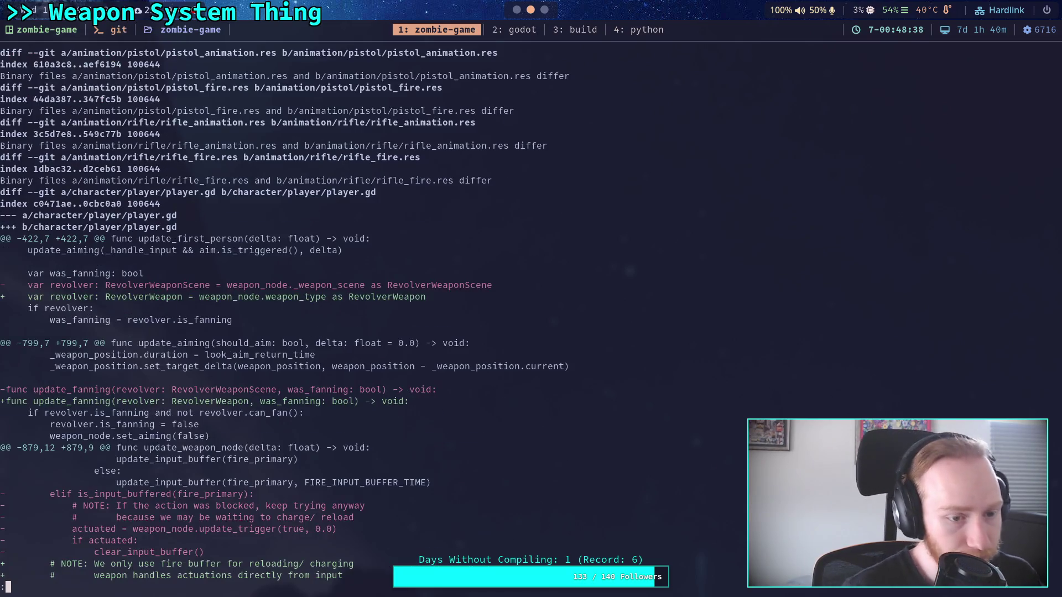
text(qgit add an)
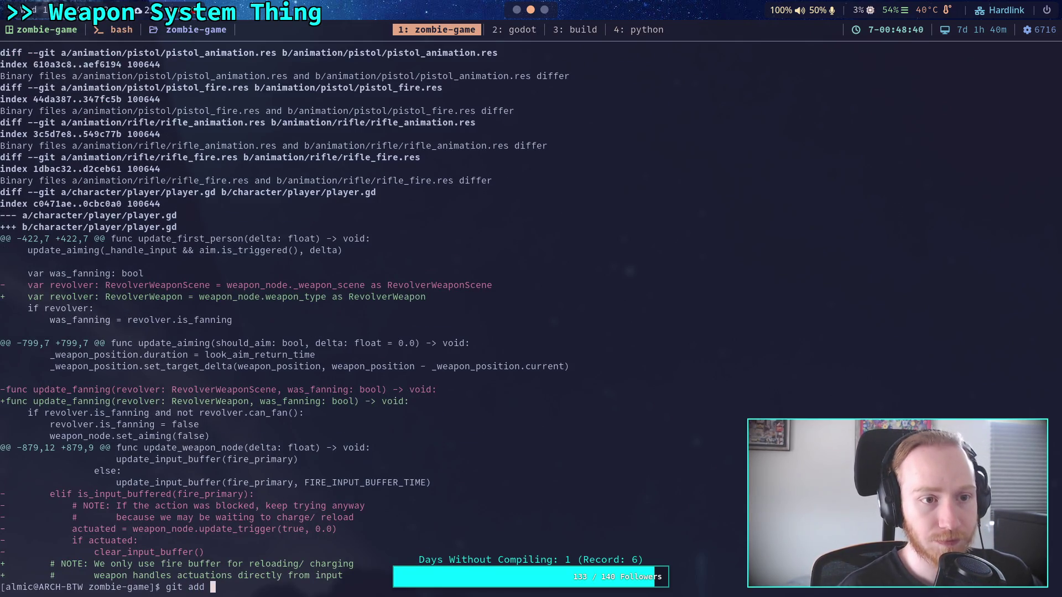
key(Tab)
text(pi)
key(Tab)
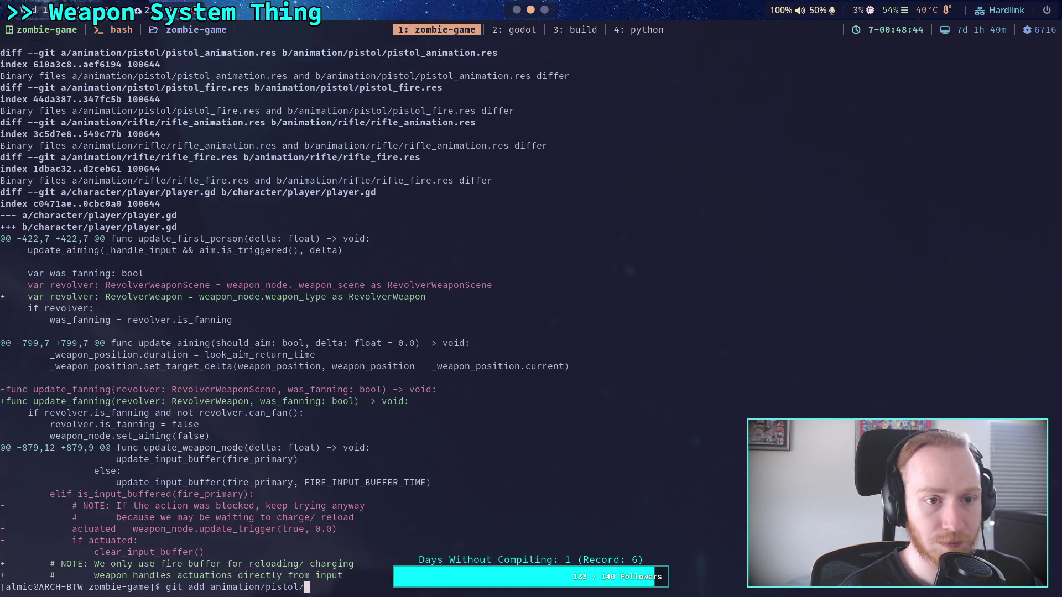
key(Return)
text(git add an)
key(Tab)
text(ri)
key(Tab)
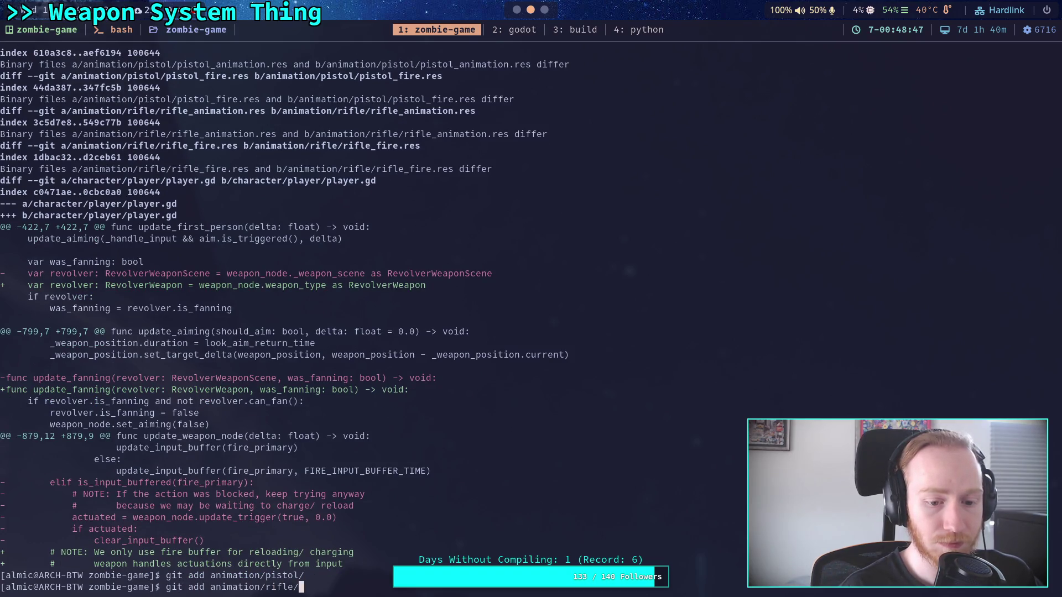
key(Return)
Check git status and read the remaining player.gd RevolverWeapon and fanning diff
text(git status)
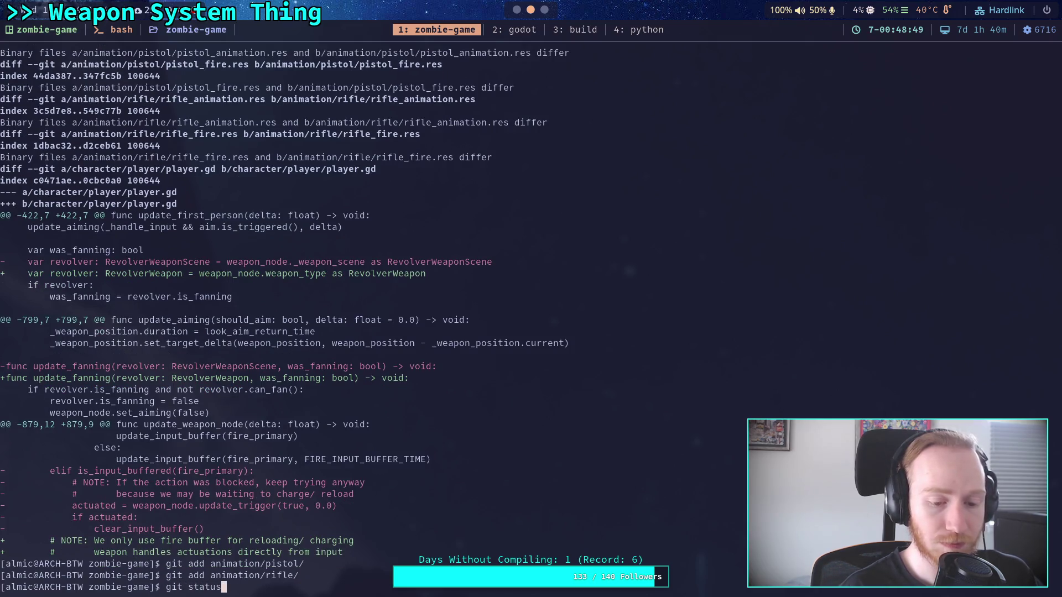
key(Return)
text(git diff)
key(Return)
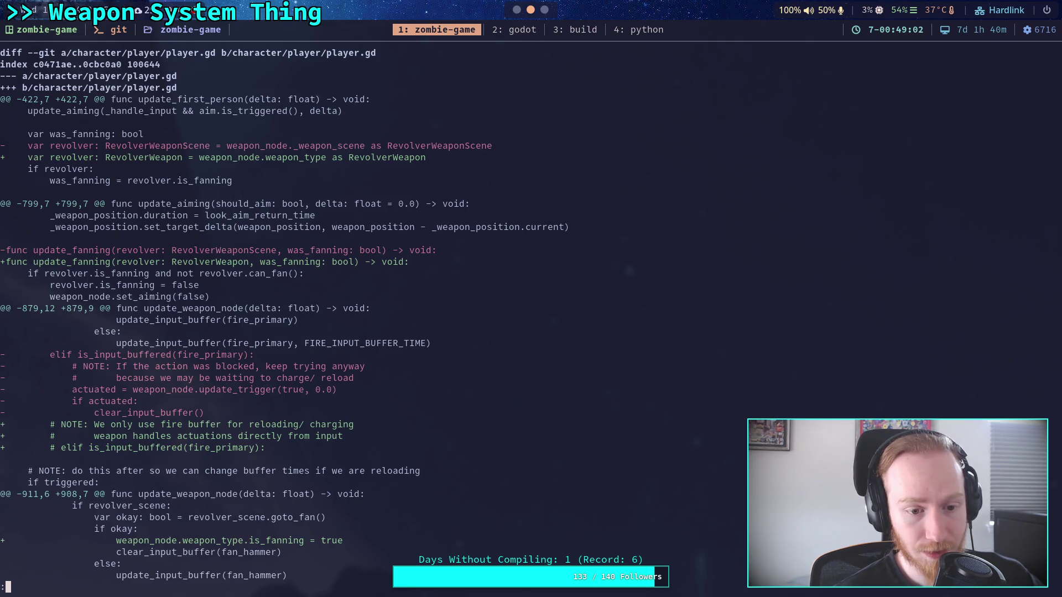
scroll(531, 309, down, 3)
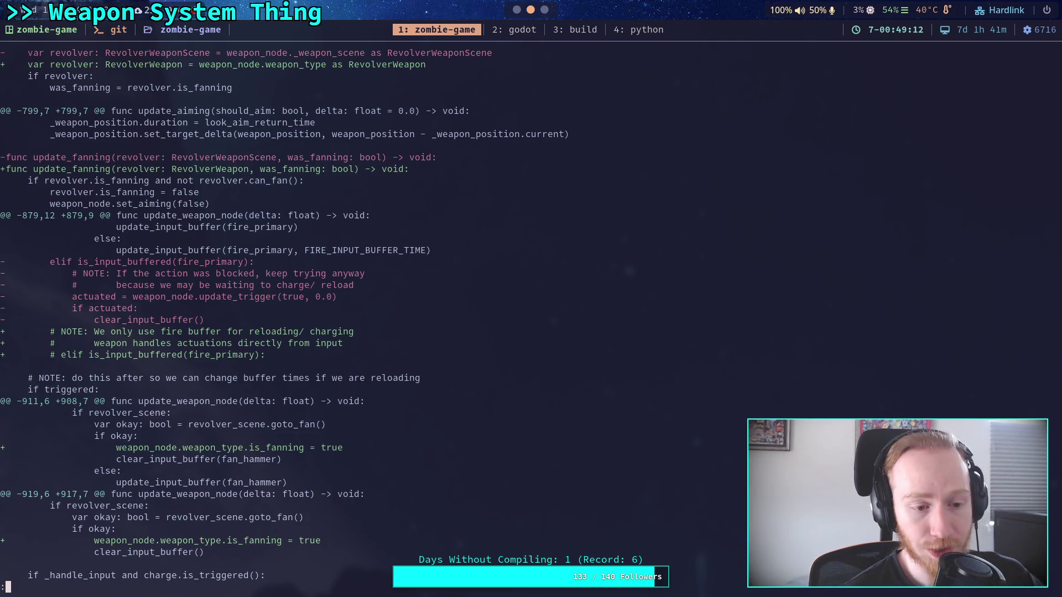
scroll(531, 310, down, 1)
scroll(284, 314, down, 1)
scroll(283, 314, up, 3)
text(qgit add -i )
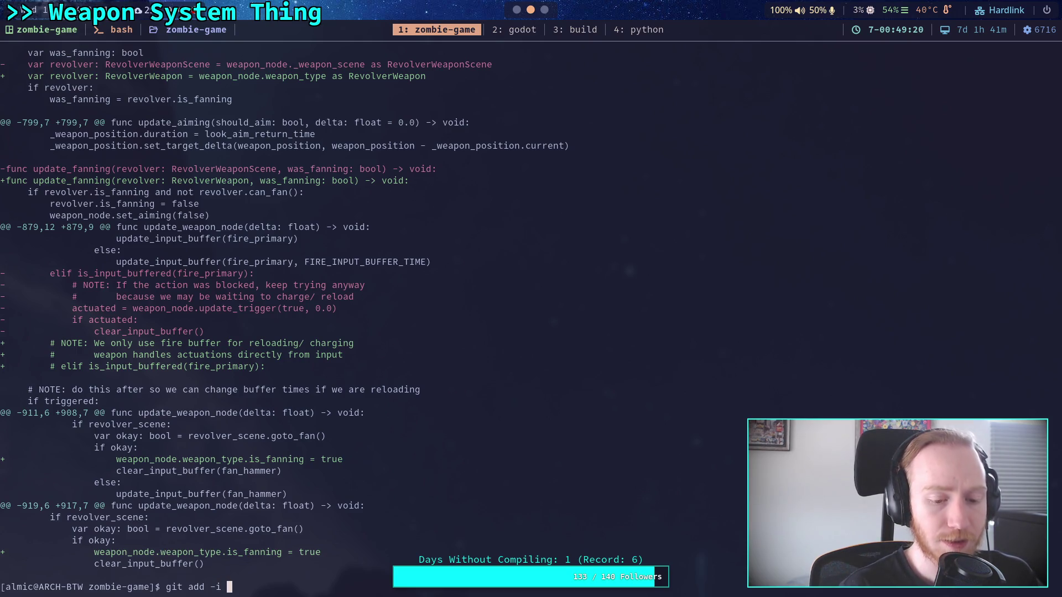
text(character/)
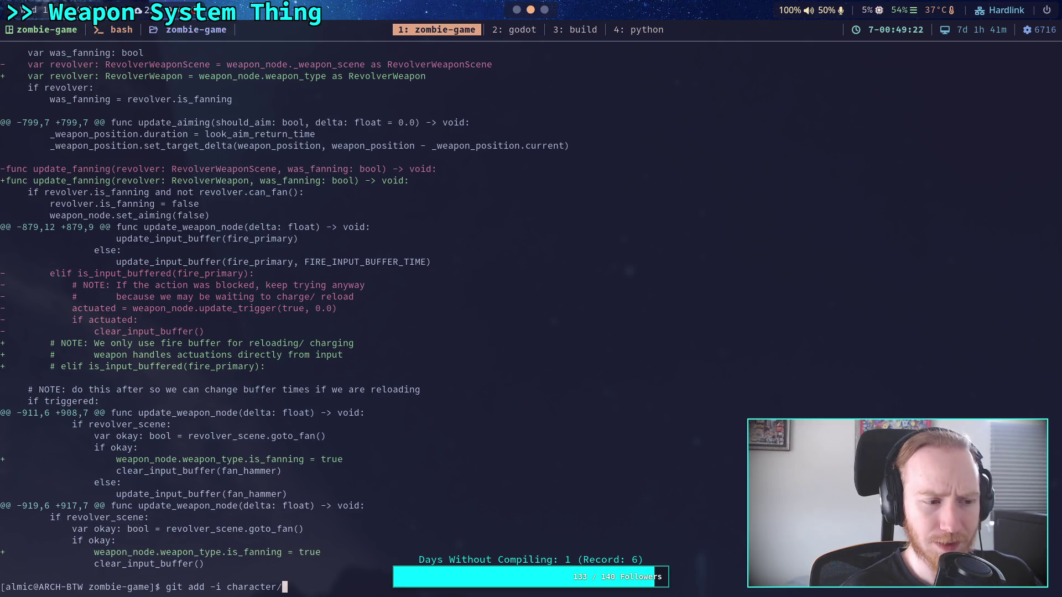
text(p)
Start git add -i on character/player/player.gd and choose patch mode for it
key(Tab)
text(pl)
key(Tab)
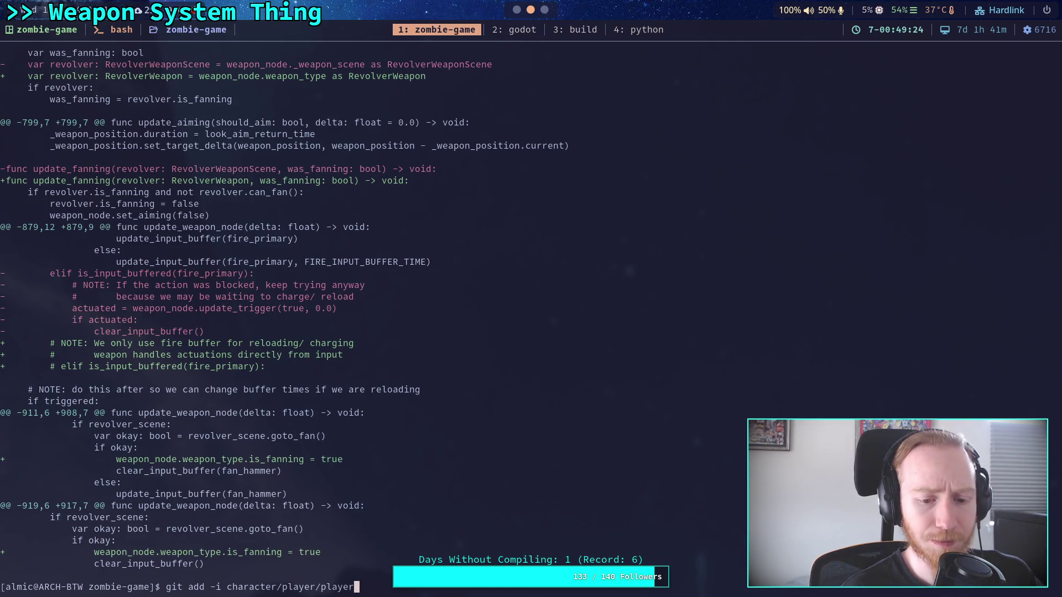
text(.gd)
key(Return)
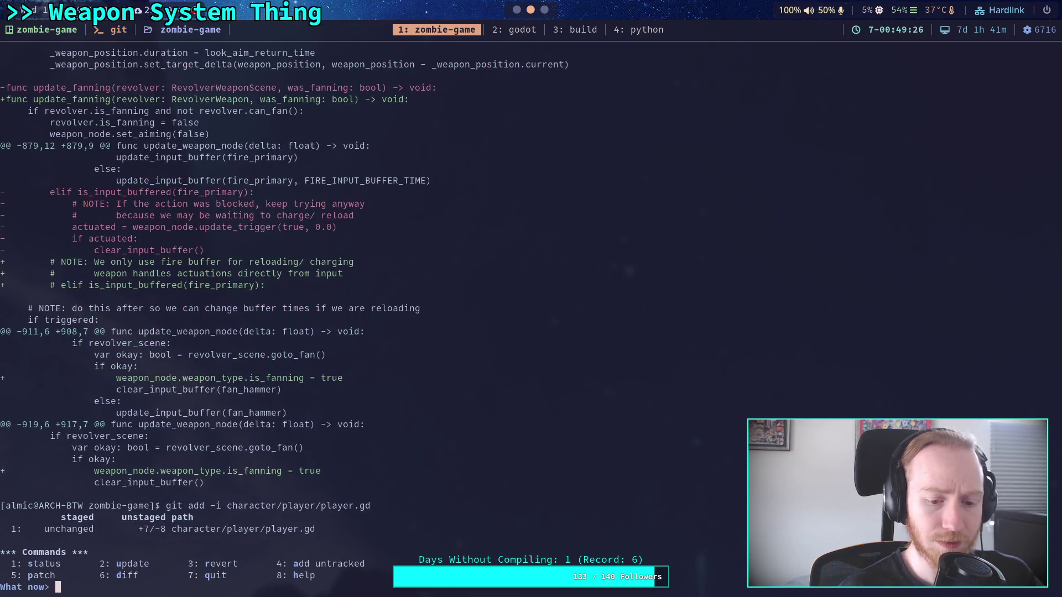
text(5)
key(Return)
text(1)
key(Return)
key(Return)
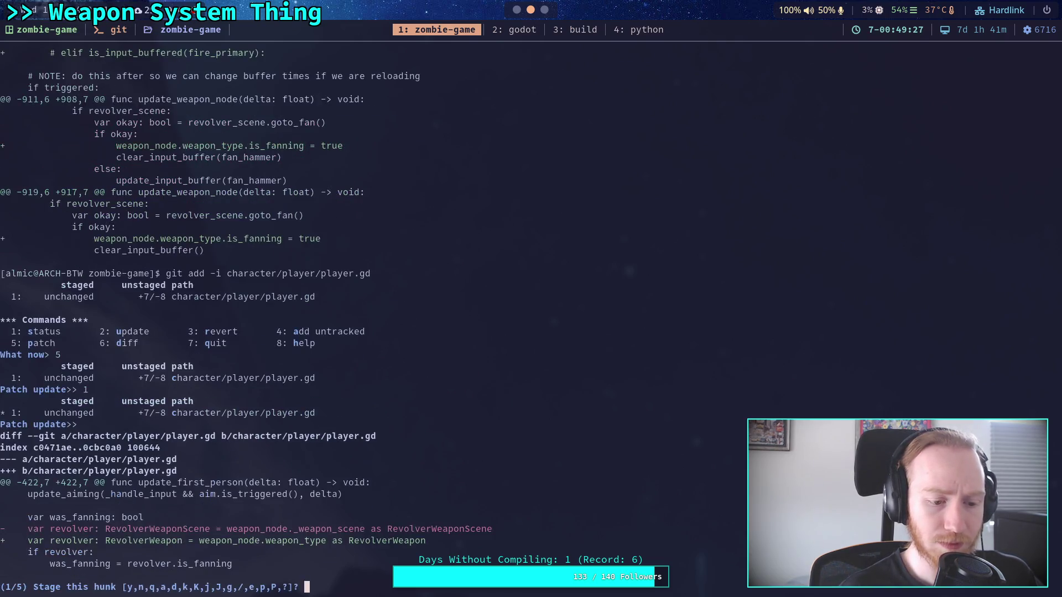
text(n)
Stage only player.gd's fire-buffer hunk, leaving the fanning hunks unstaged
key(Return)
text(n)
key(Return)
text(y)
key(Return)
text(n)
key(BackSpace)
text(q)
key(Return)
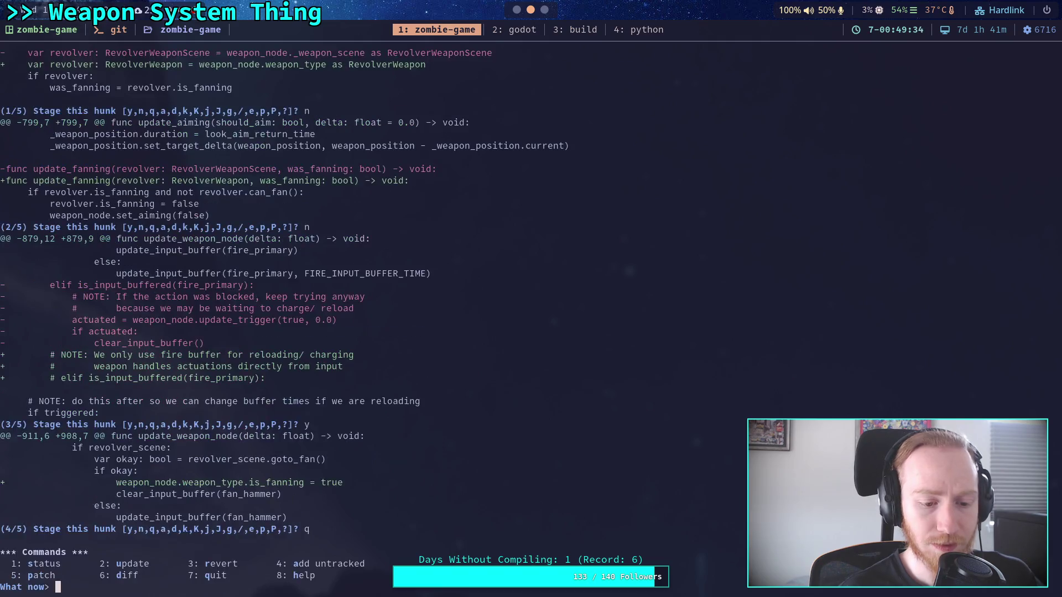
text(q)
Read the remaining unstaged diff through bolt.tres, then type git status at the prompt
key(Return)
text(git diff)
key(Return)
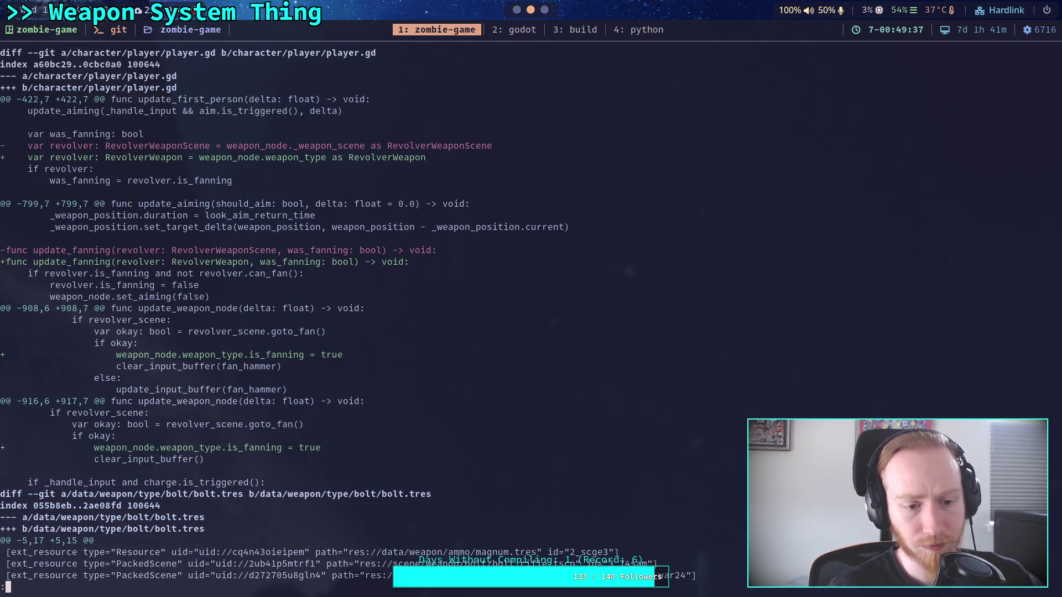
key(j)
key(j)
key(j)
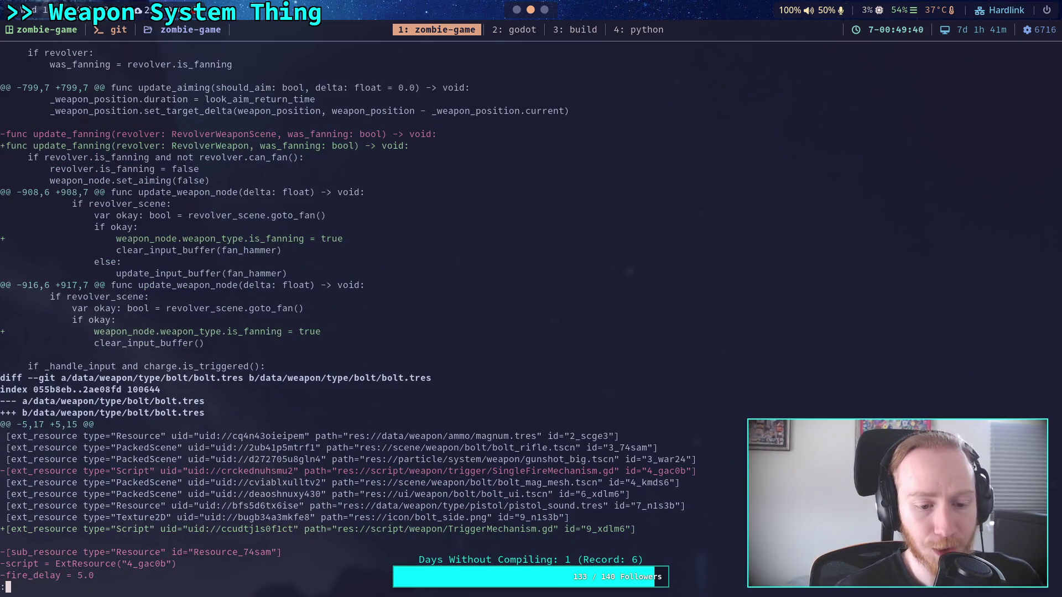
key(j)
key(j)
key(j)
text(qgit add)
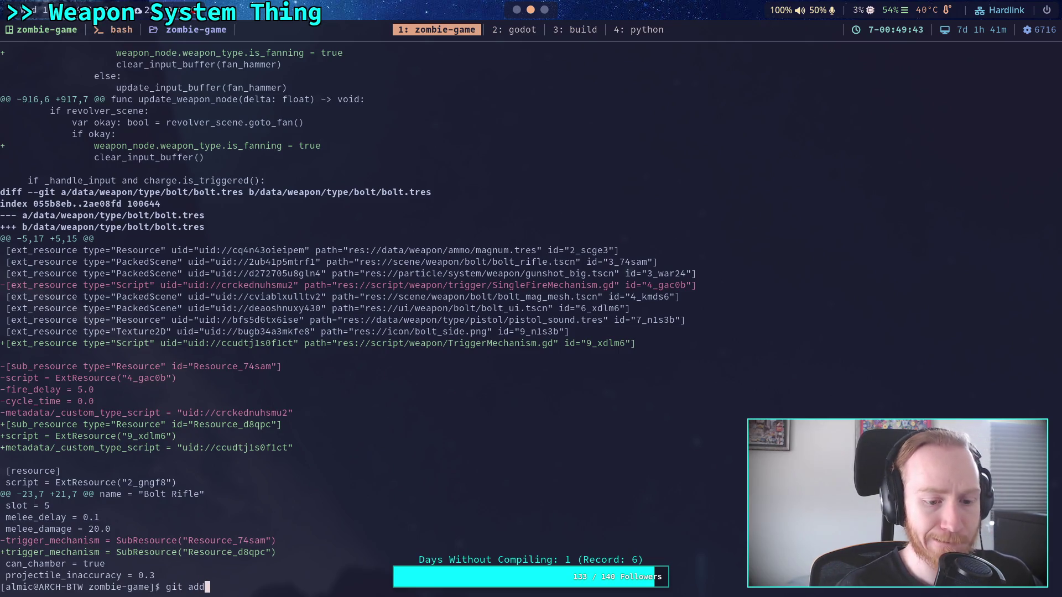
key(BackSpace)
key(BackSpace)
text(status)
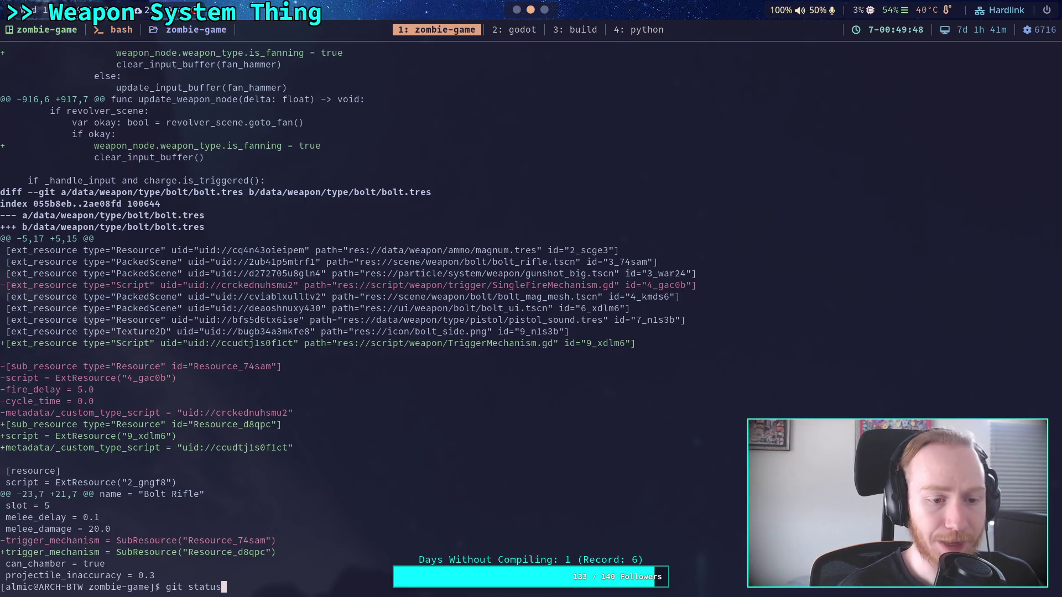
List staged, unstaged and untracked files with git status, then show the unstaged git diff
key(Return)
text(git add)
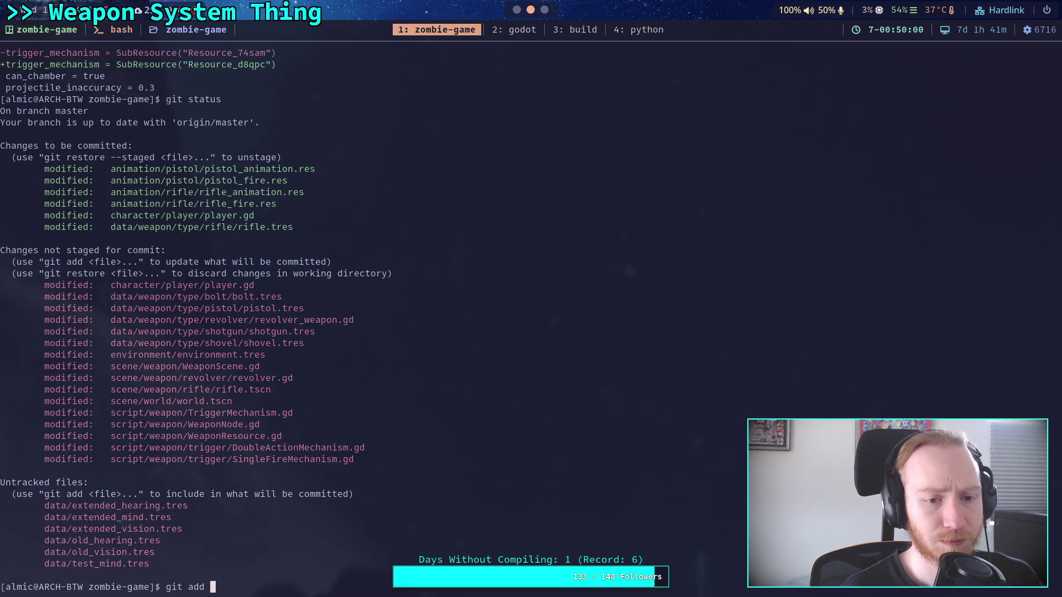
key(BackSpace)
key(BackSpace)
key(BackSpace)
key(BackSpace)
text(diff)
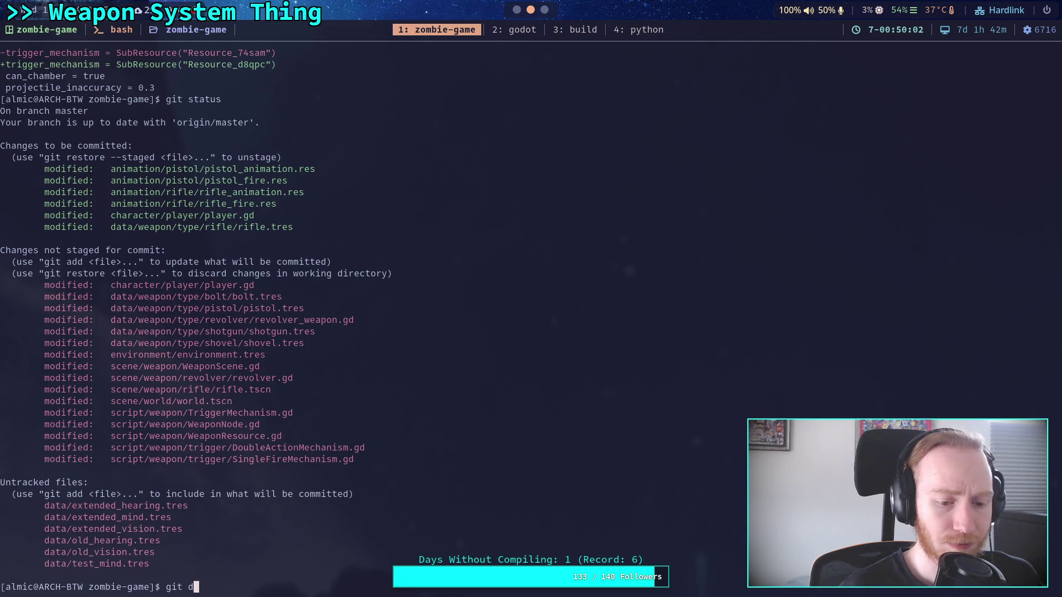
key(Return)
Page through the bolt, pistol and revolver_weapon.gd diffs, then quit the pager
key(space)
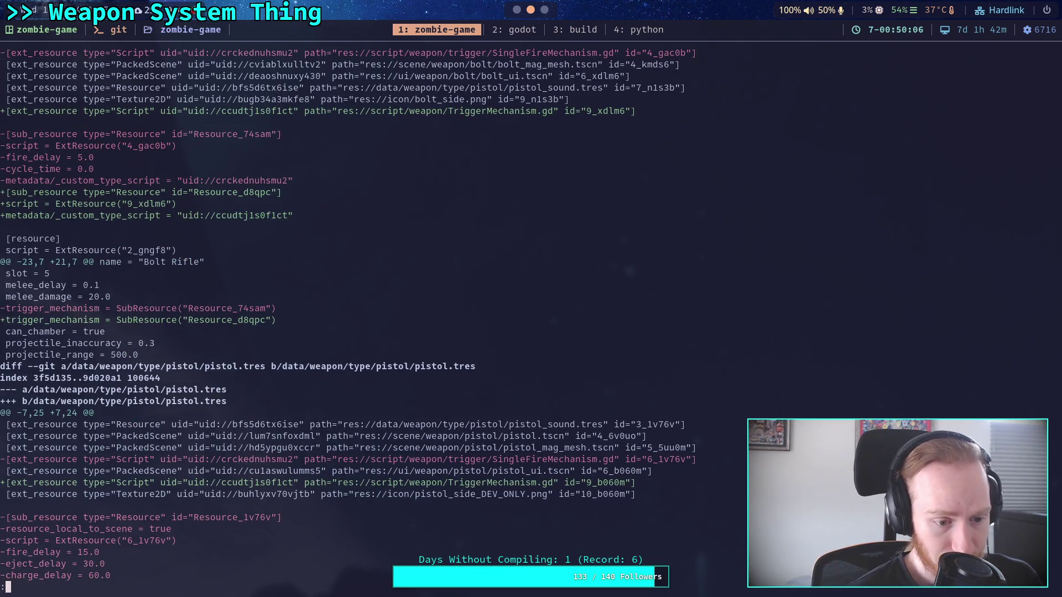
scroll(343, 314, down, 4)
scroll(343, 314, down, 3)
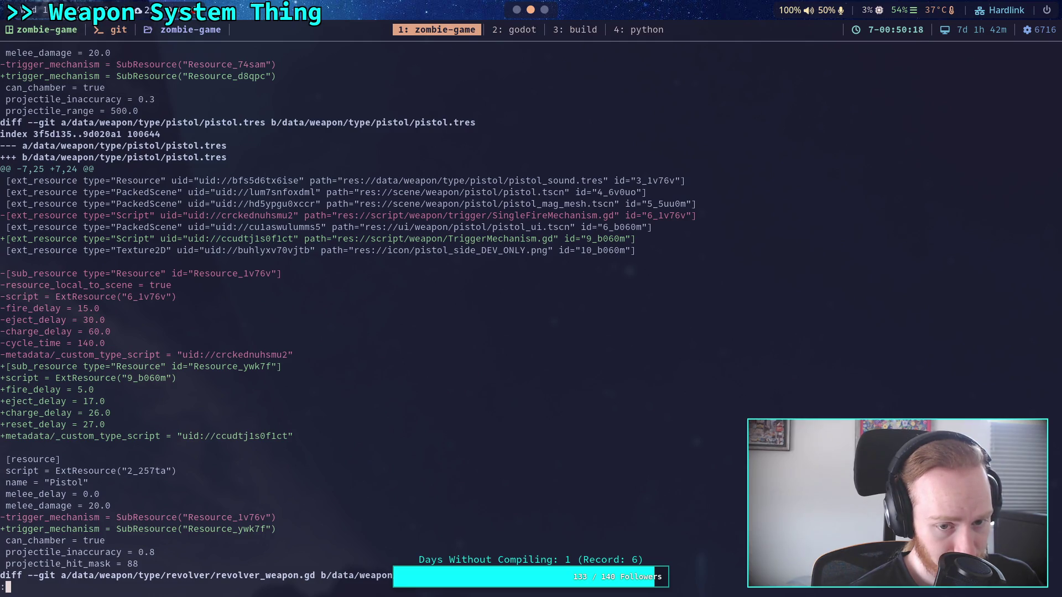
key(space)
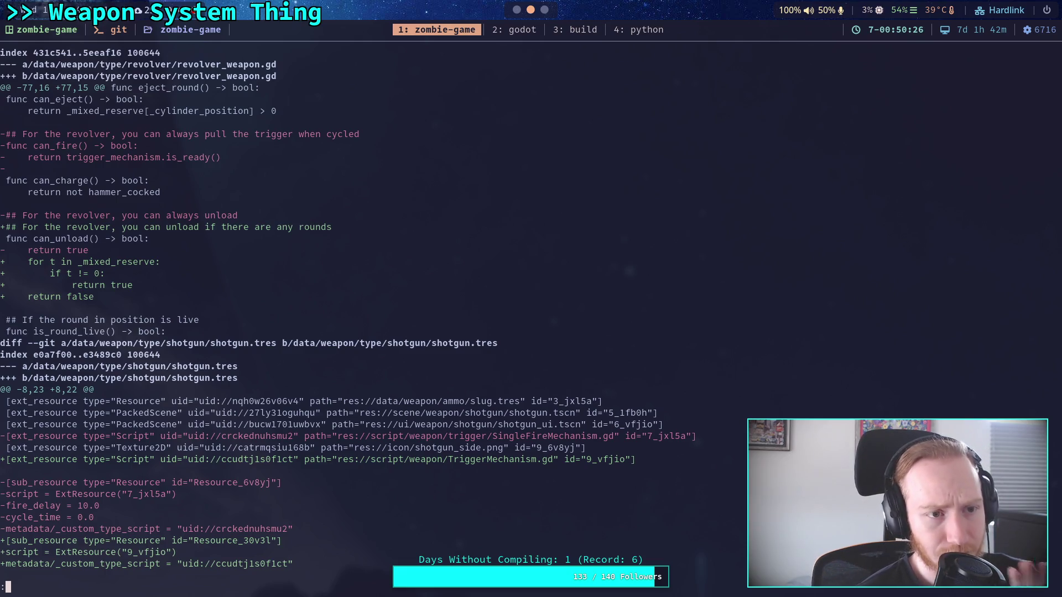
key(Up)
key(Up)
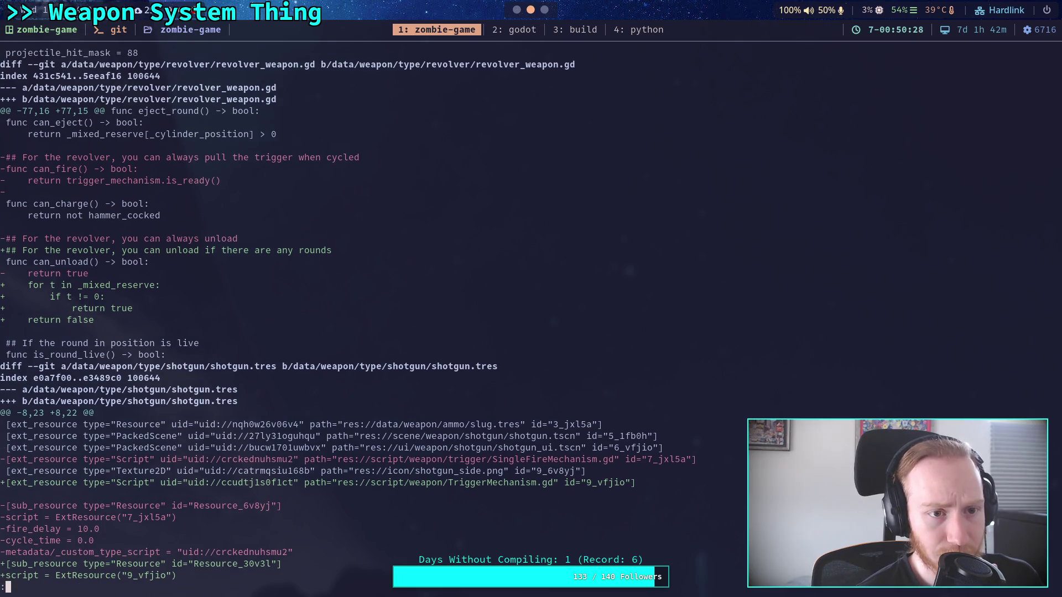
key(Up)
key(Up)
key(Up)
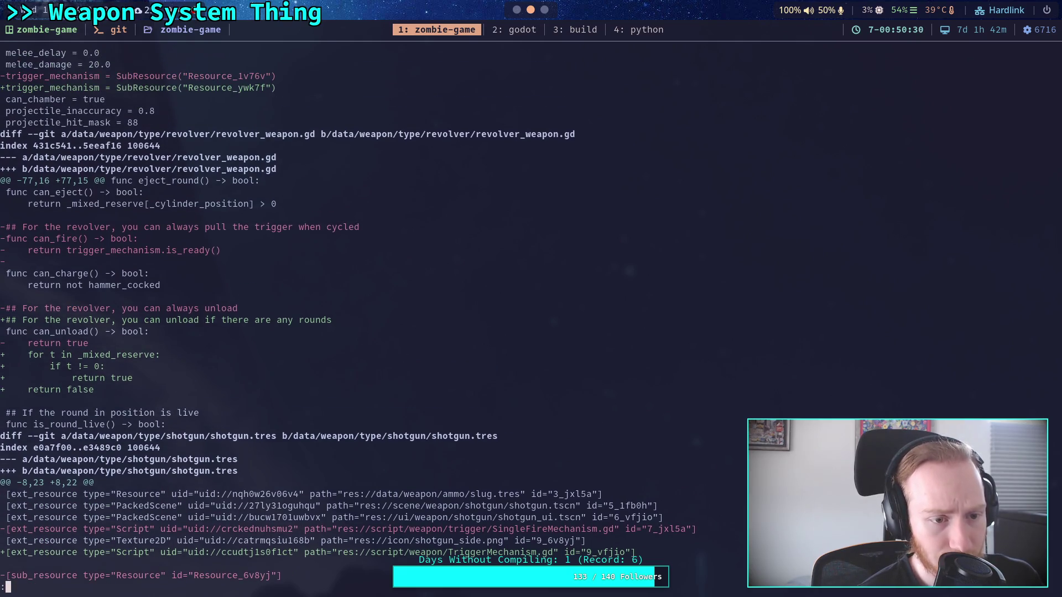
key(Up)
key(Up)
key(Up)
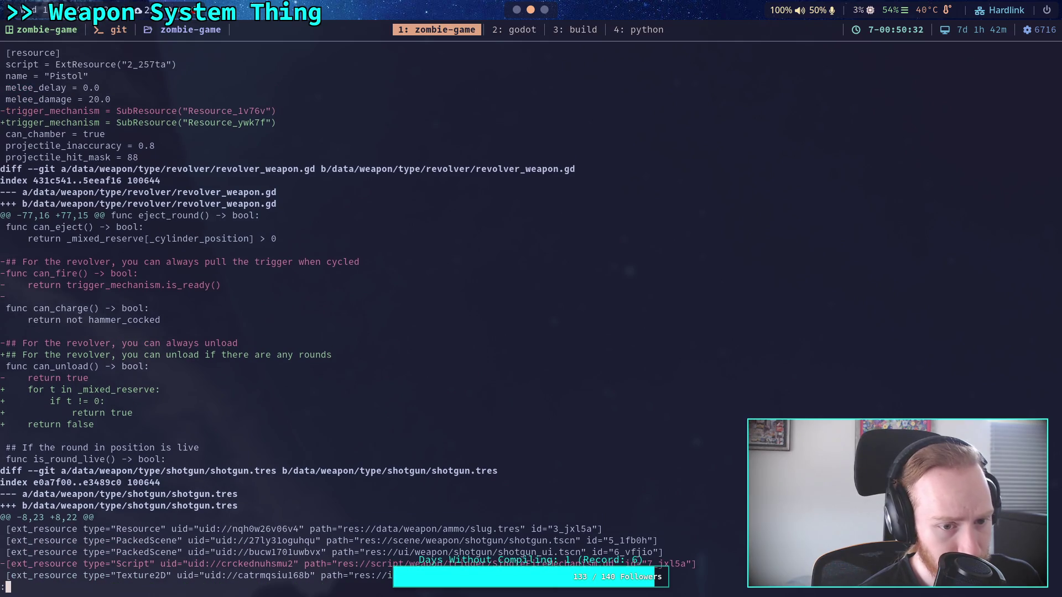
text(qgit status)
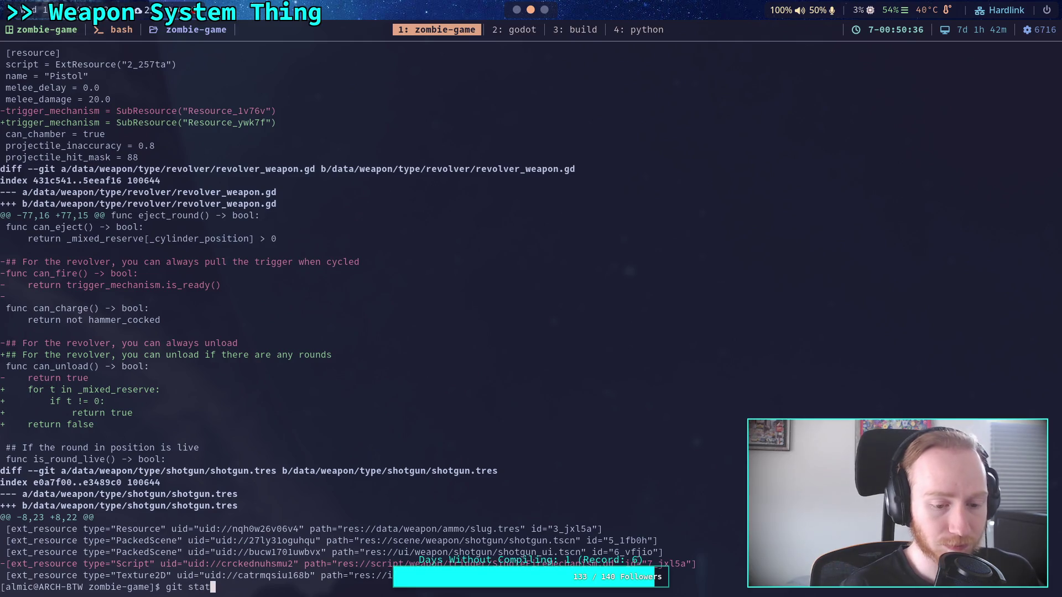
Recheck git status and stage the data/weapon/type/bolt/ folder
key(Return)
text(add data/wo)
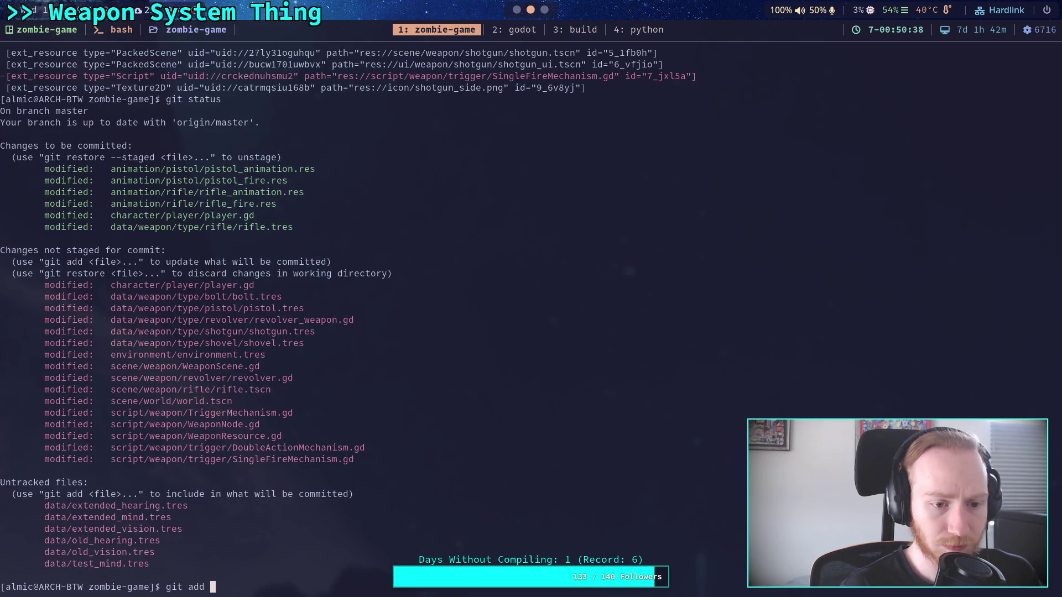
key(BackSpace)
text(e)
key(Tab)
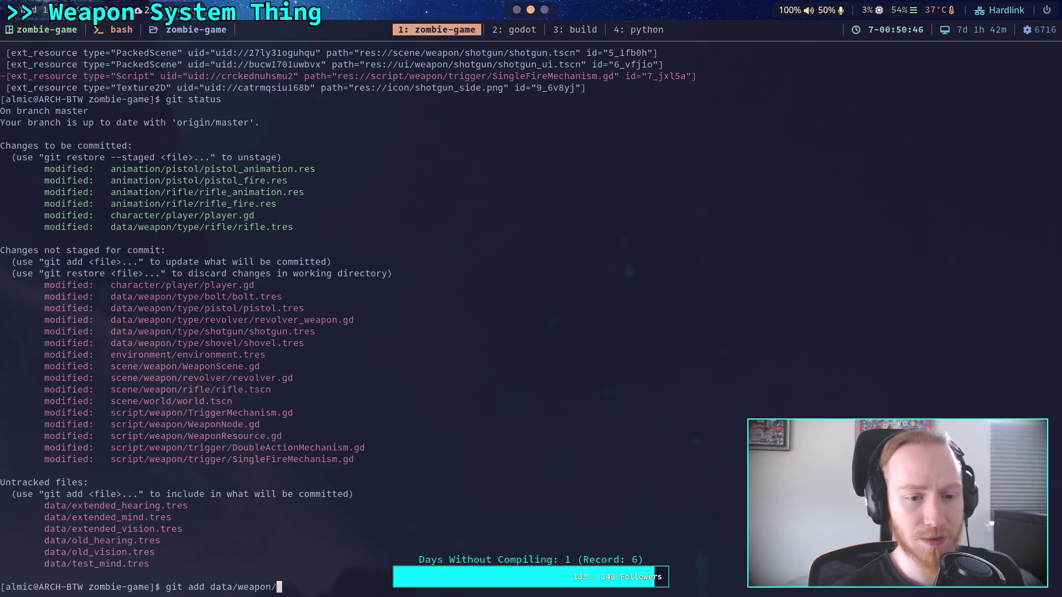
key(BackSpace)
key(BackSpace)
key(BackSpace)
key(BackSpace)
key(BackSpace)
key(BackSpace)
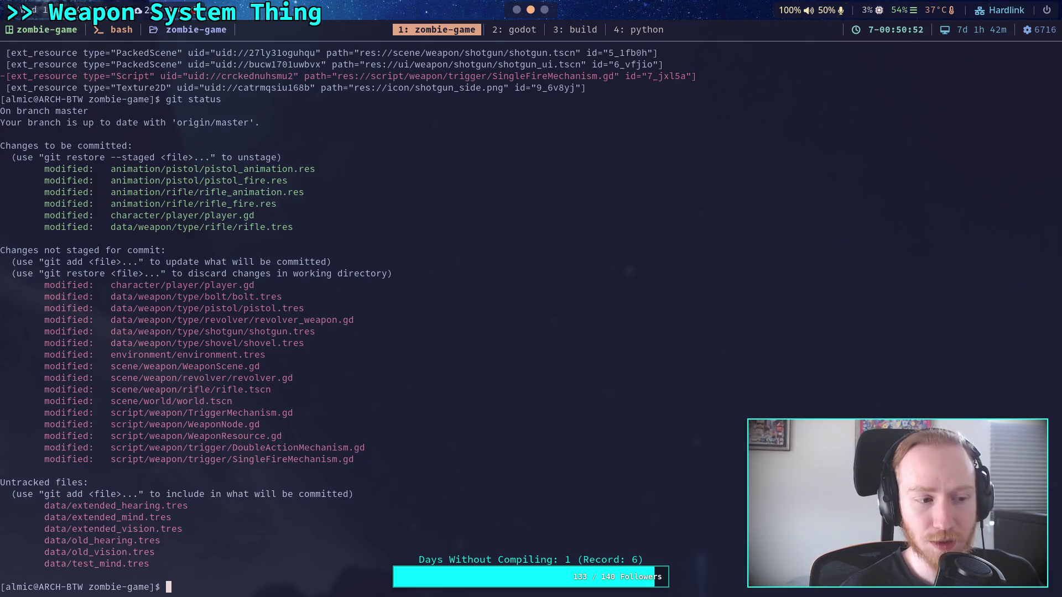
key(Up)
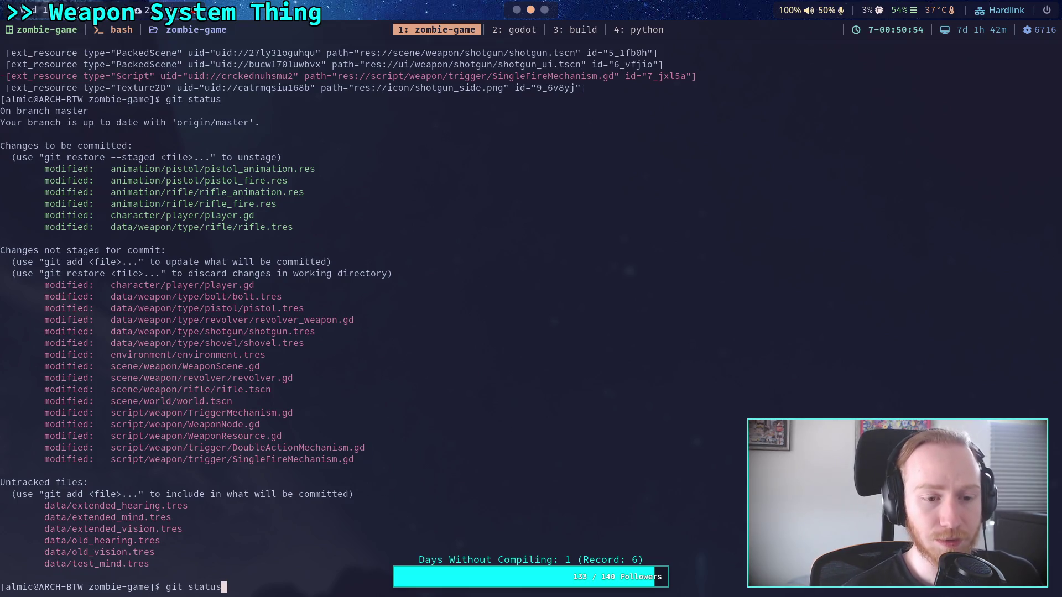
key(Up)
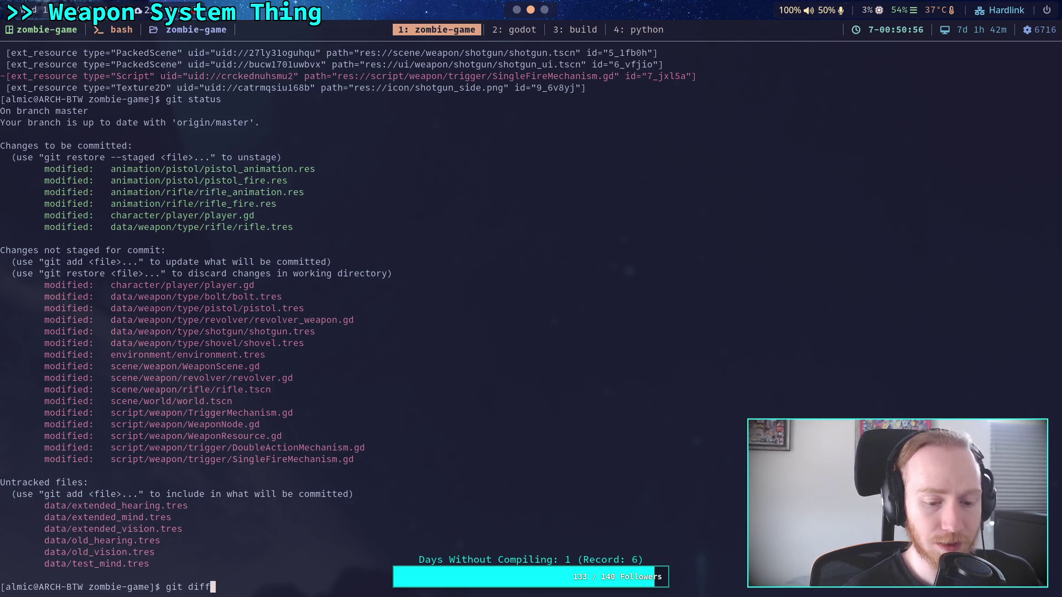
key(Up)
key(BackSpace)
key(BackSpace)
key(BackSpace)
text(add data/w)
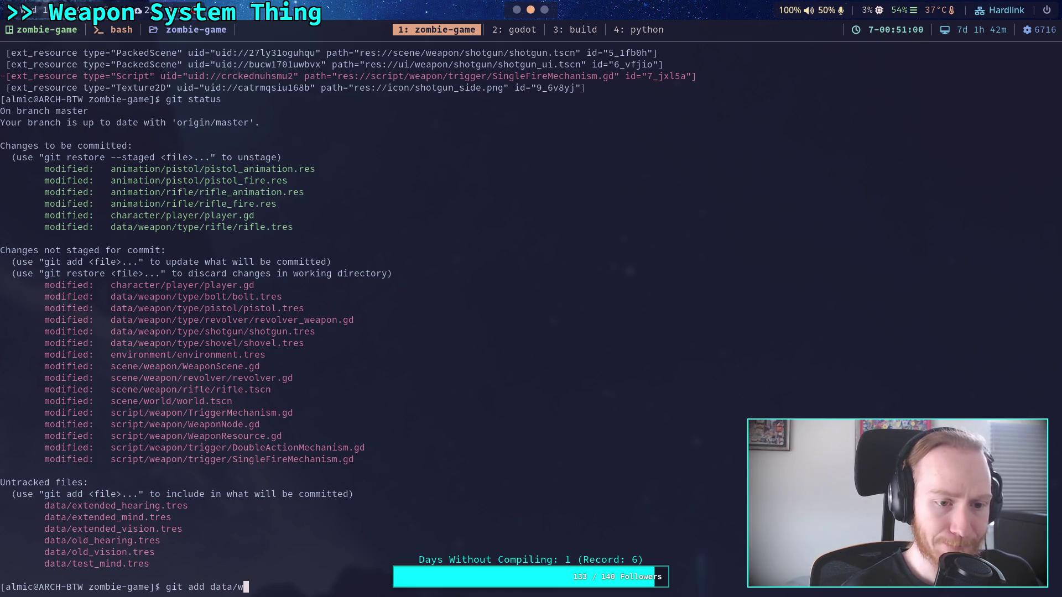
text(eapon/tp)
key(Tab)
text(bo)
key(Return)
Stage the data/weapon/type/pistol/ folder as well
key(Up)
key(BackSpace)
key(BackSpace)
key(BackSpace)
text(eapon/type)
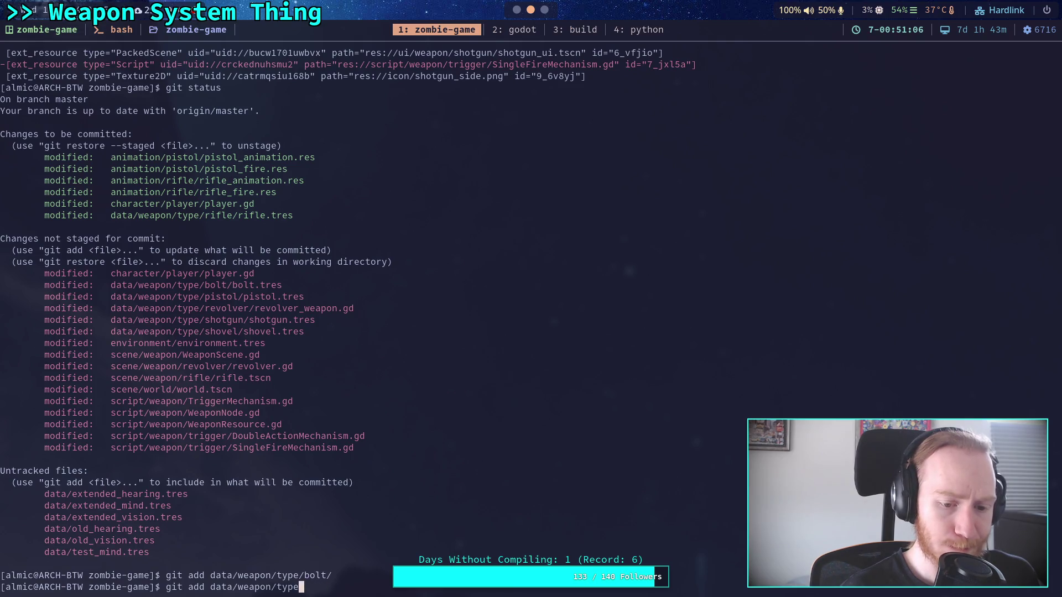
text(/pistol/)
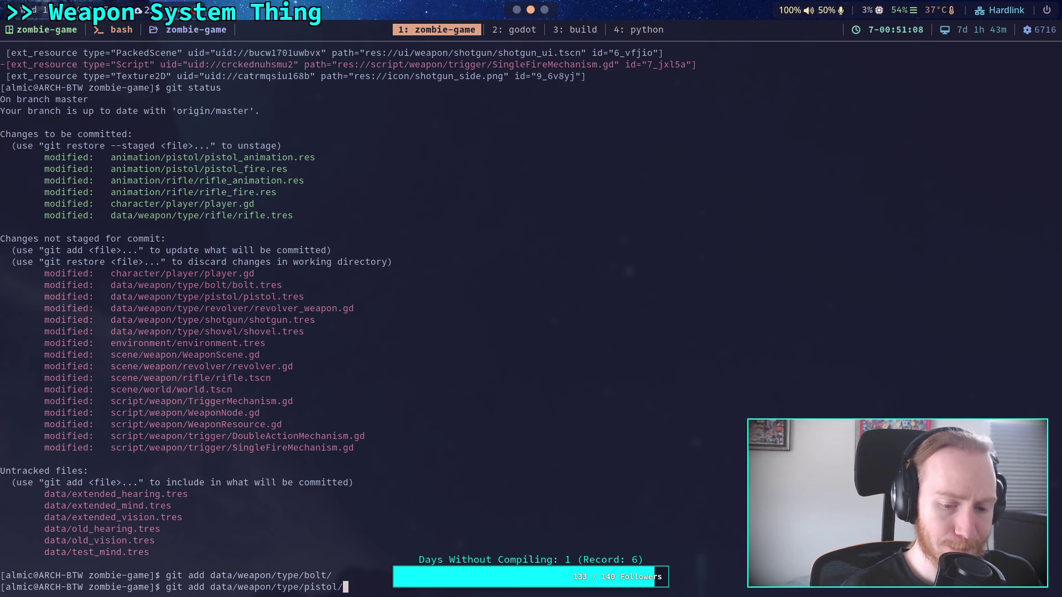
key(Return)
Page through the git diff of the remaining shotgun and shovel changes, then return to Godot
text(git )
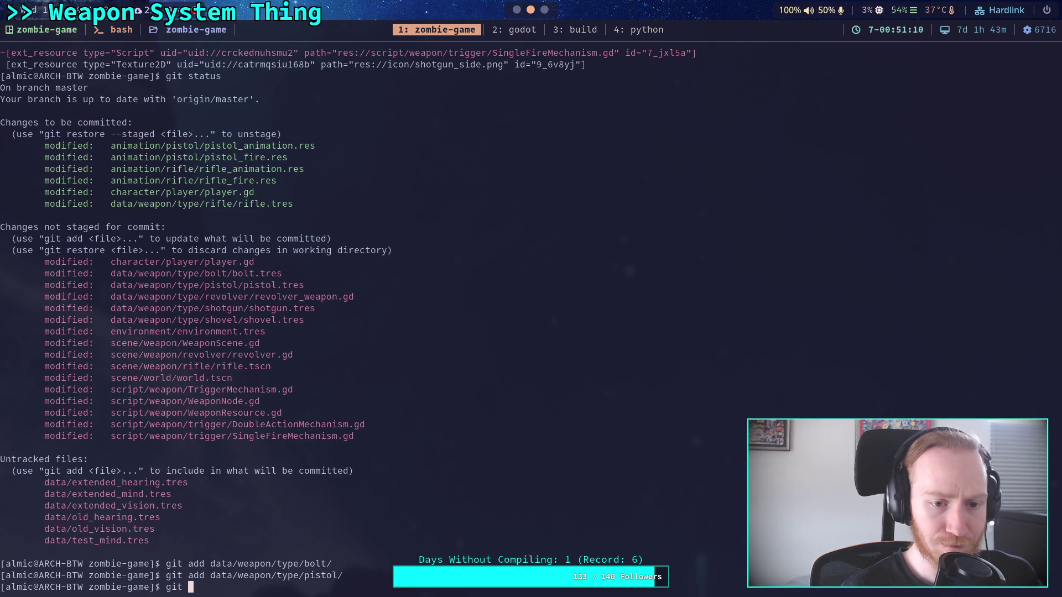
text(add d)
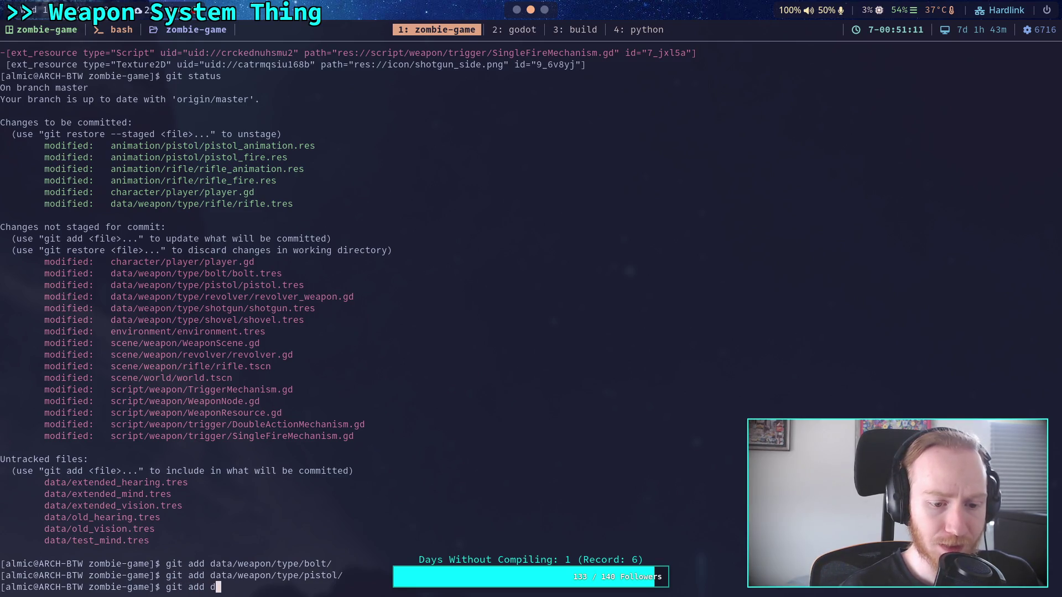
text(ata/weapon/t)
key(BackSpace)
key(BackSpace)
key(BackSpace)
text(diff)
key(Return)
key(space)
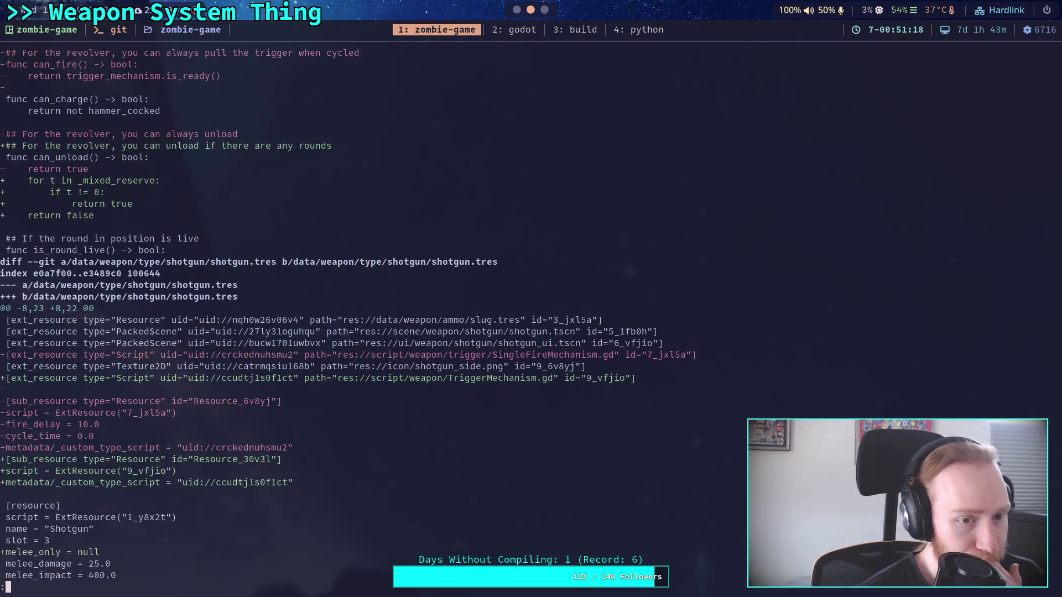
scroll(343, 316, down, 4)
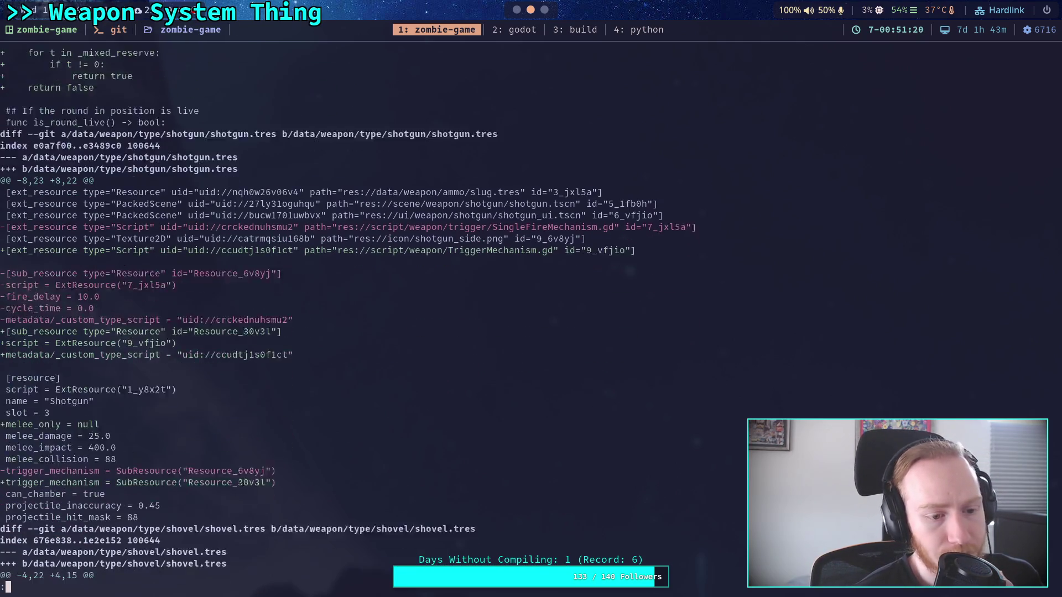
scroll(343, 316, down, 1)
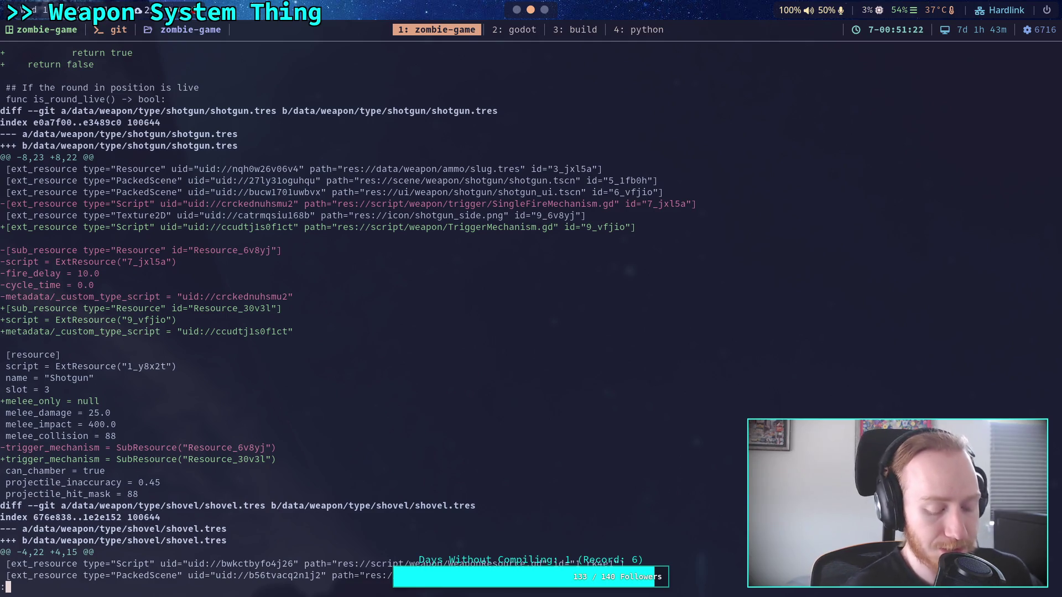
key(super+2)
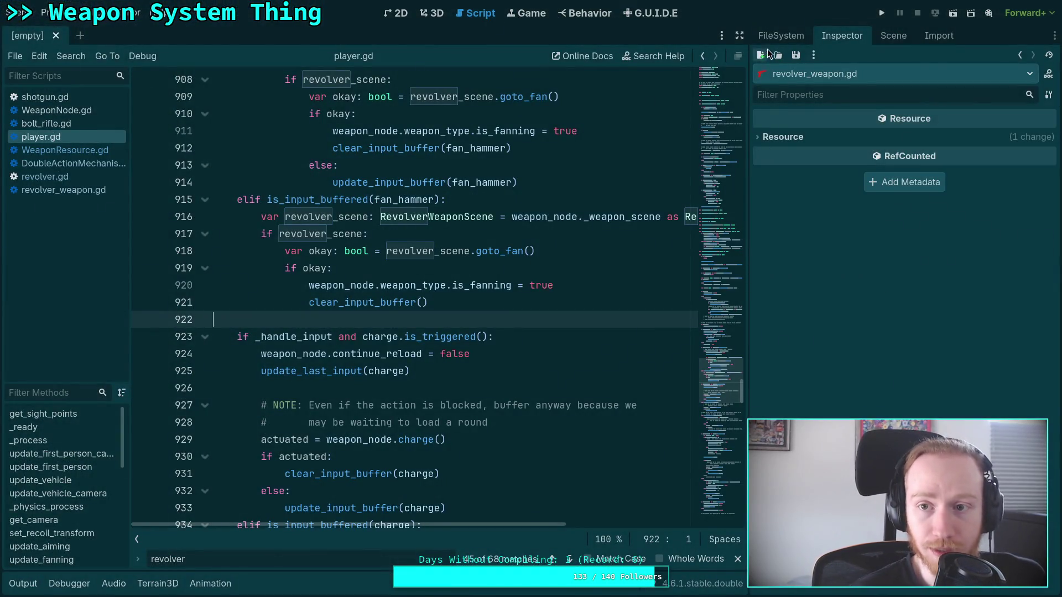
Show shotgun.tres in the Inspector with its Melee section expanded, then go back to the terminal
click(796, 35)
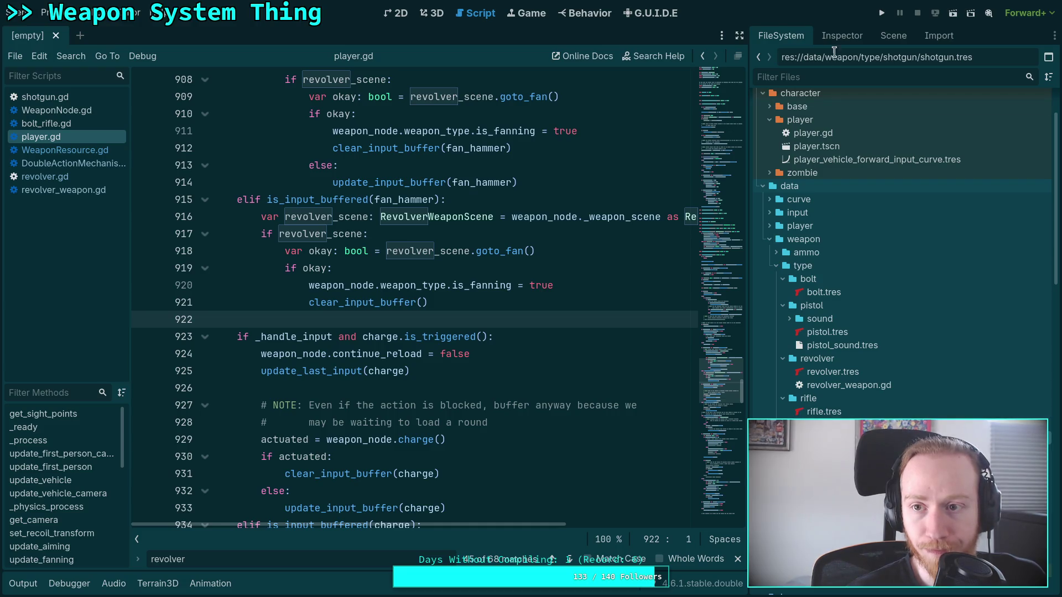
click(842, 36)
click(793, 175)
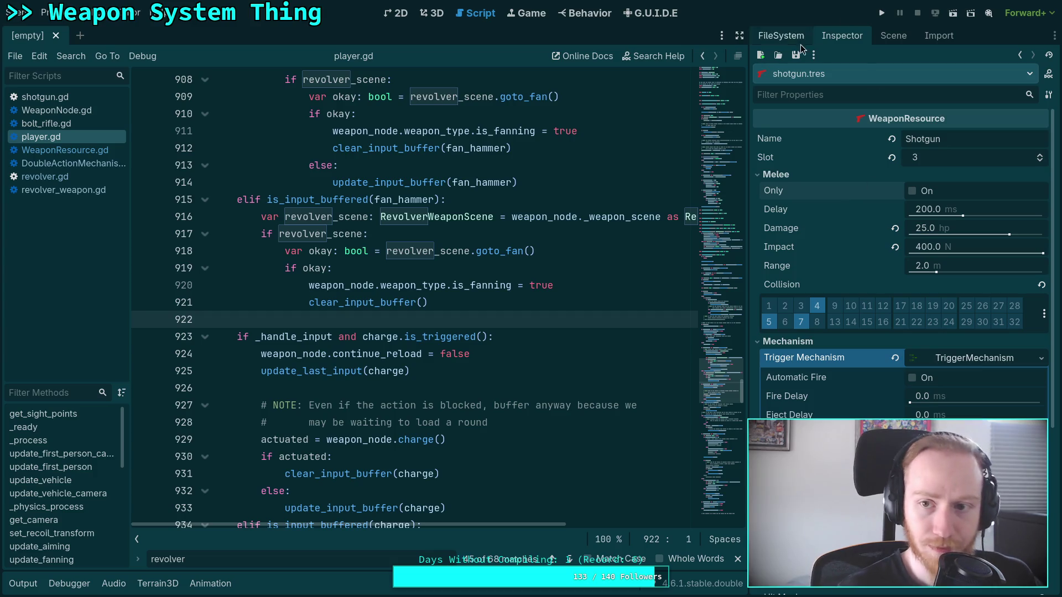
key(super+1)
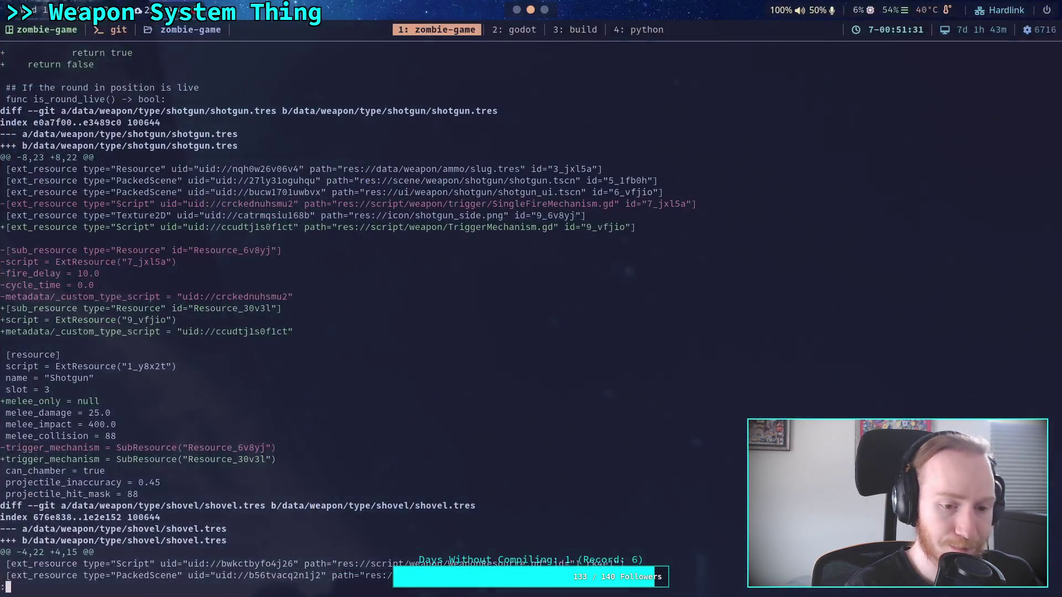
Rerun git diff and read through the unstaged shotgun.tres and shovel.tres changes
key(q)
key(Up)
key(Return)
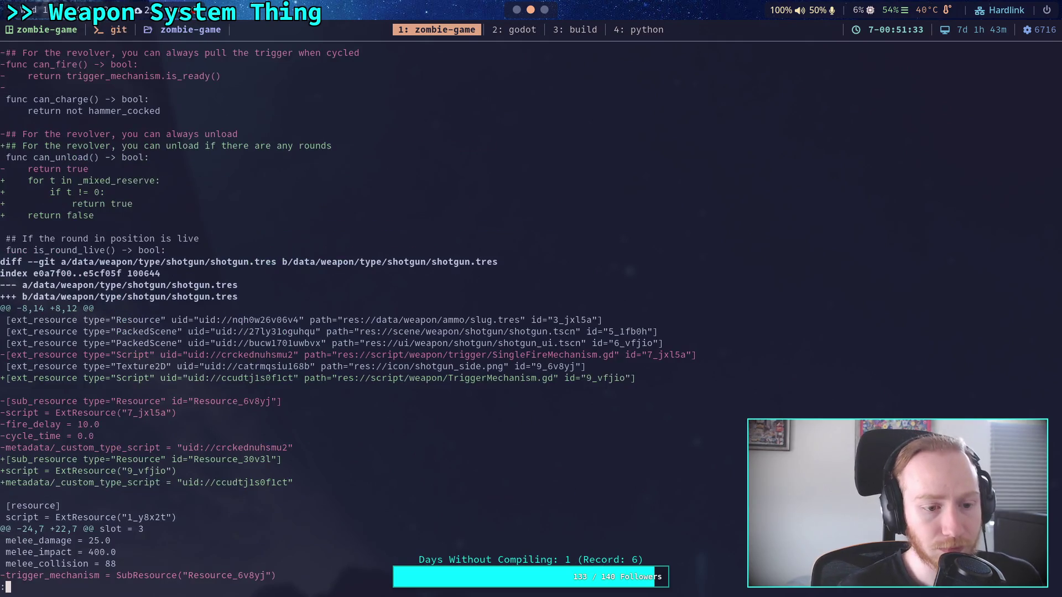
scroll(531, 310, down, 4)
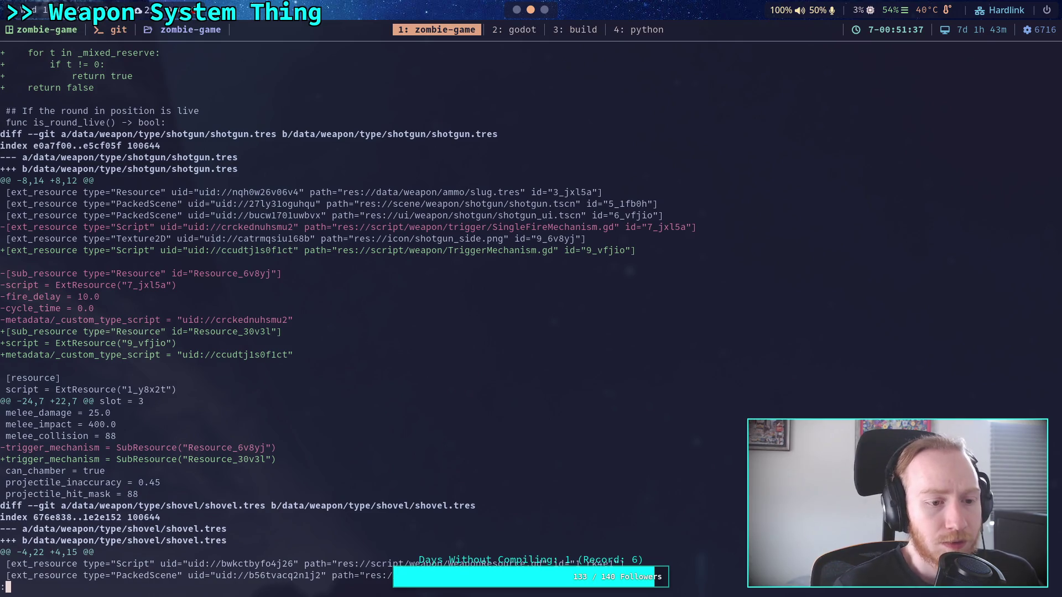
scroll(531, 309, down, 10)
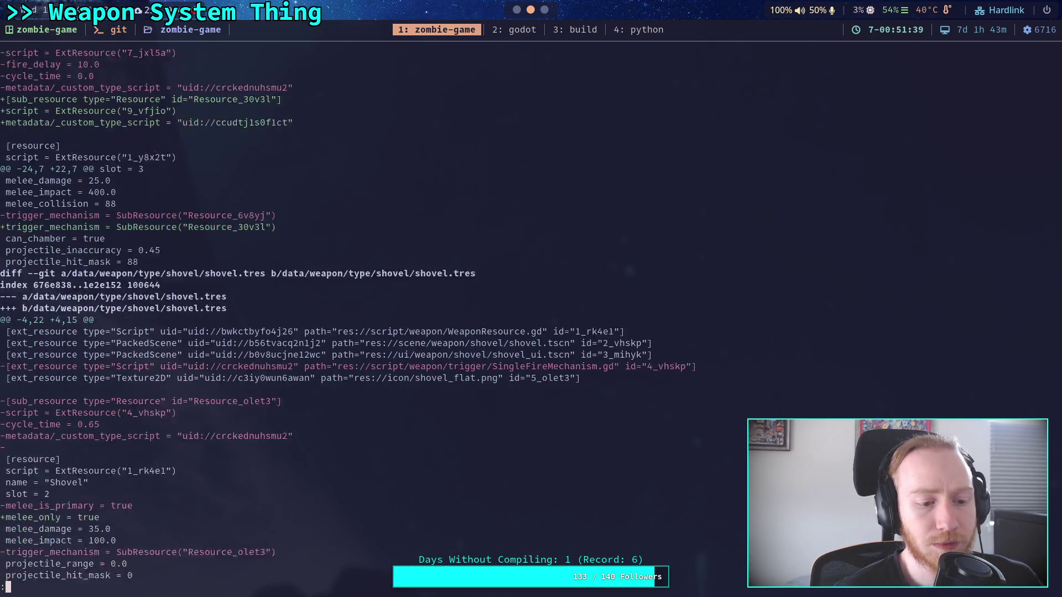
scroll(424, 318, down, 1)
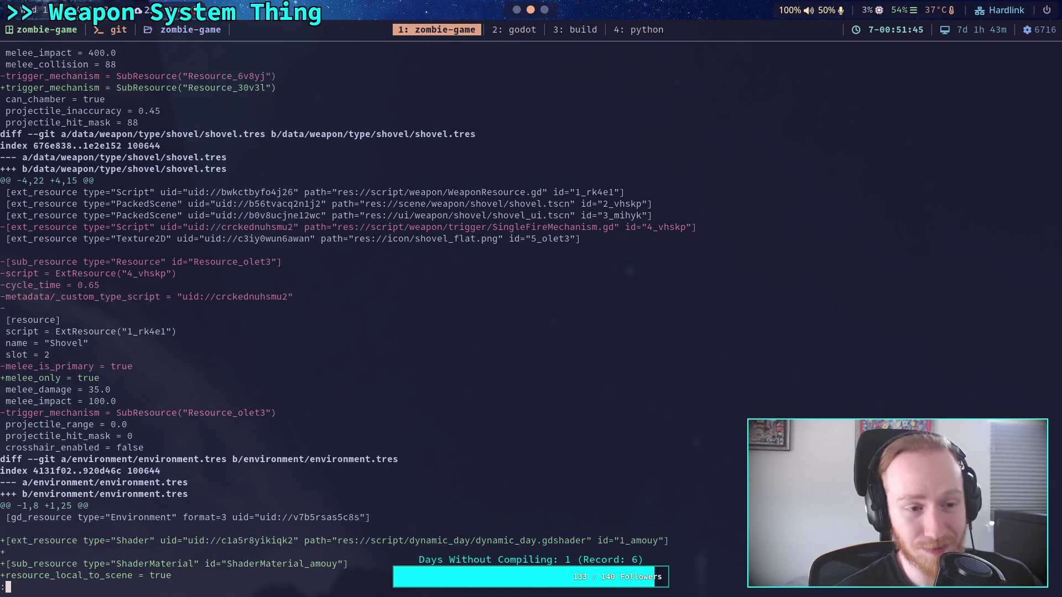
scroll(343, 315, up, 3)
Run git status to list staged, unstaged and untracked files
text(qgit status)
key(Return)
text(git add data/weapon/t)
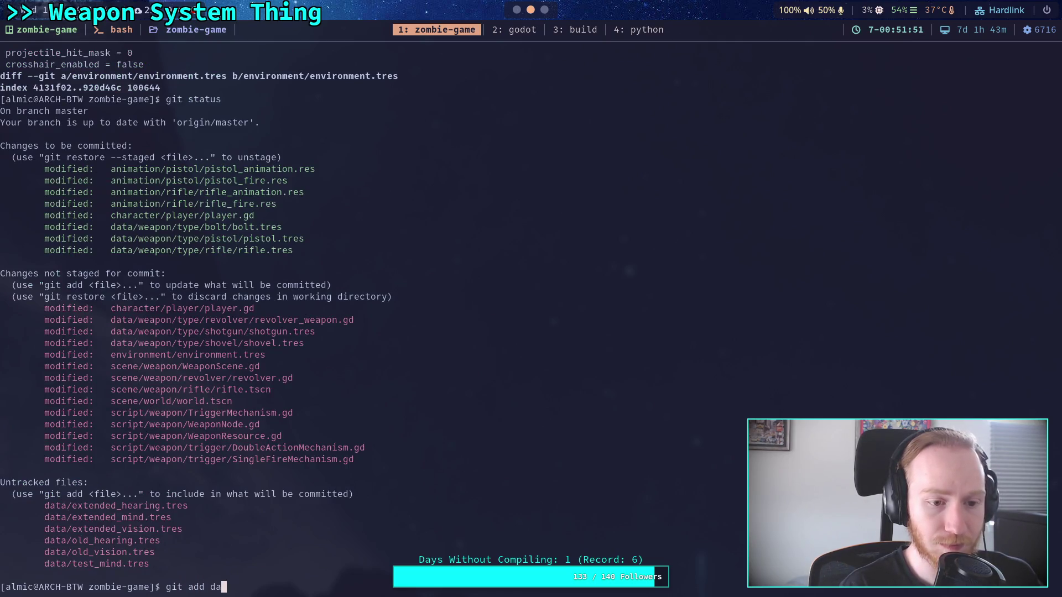
Stage the data/weapon/type/shotgun/ folder
key(Tab)
text(shotg)
key(Tab)
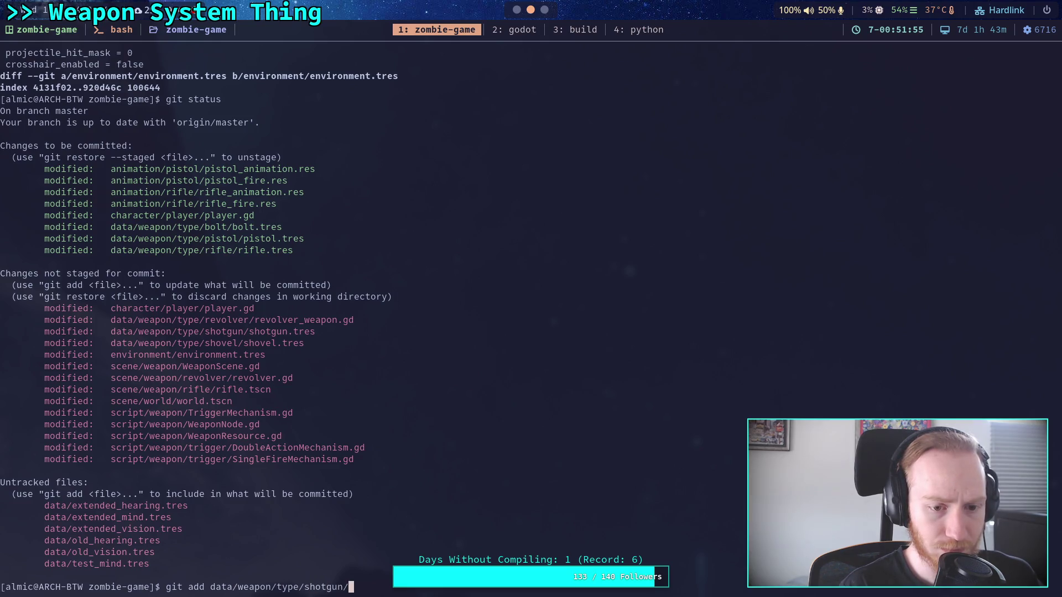
key(Return)
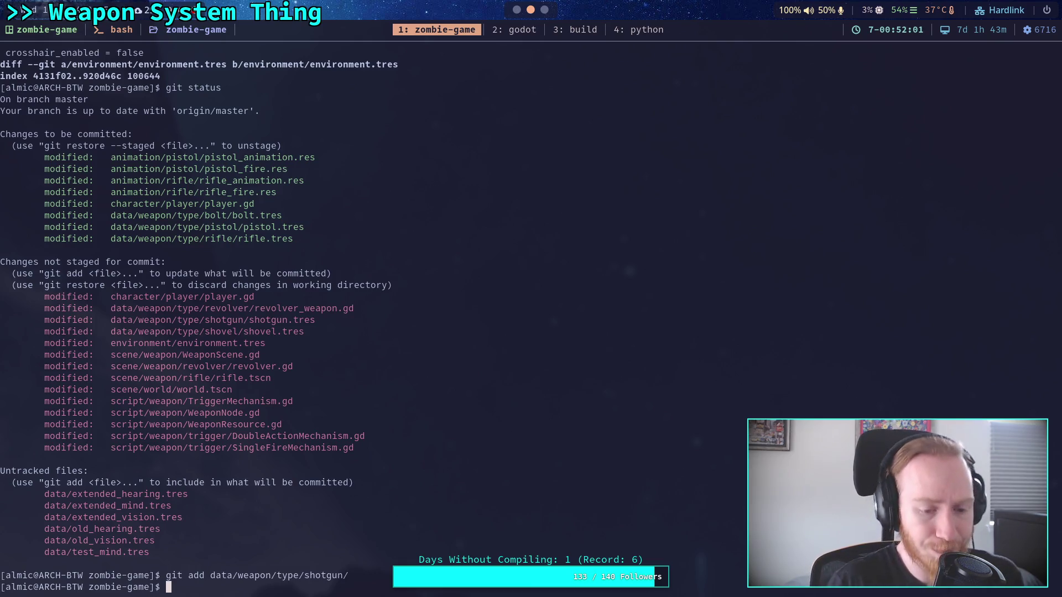
Stage the data/weapon/type/shovel/ folder and show the remaining unstaged diff
key(Up)
key(BackSpace)
key(BackSpace)
key(BackSpace)
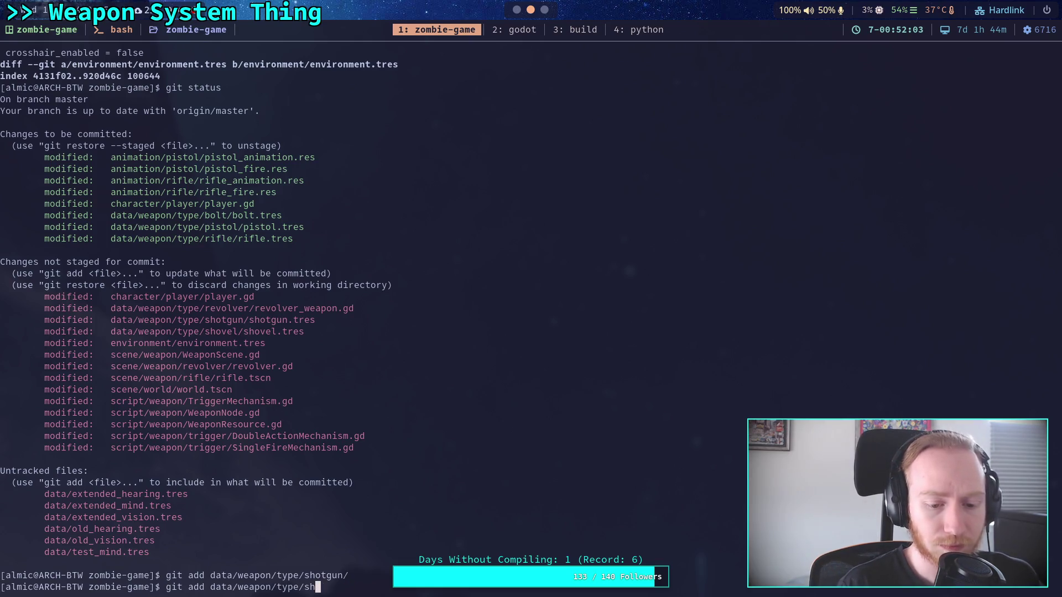
text(ov)
key(Tab)
key(Return)
text(git diff)
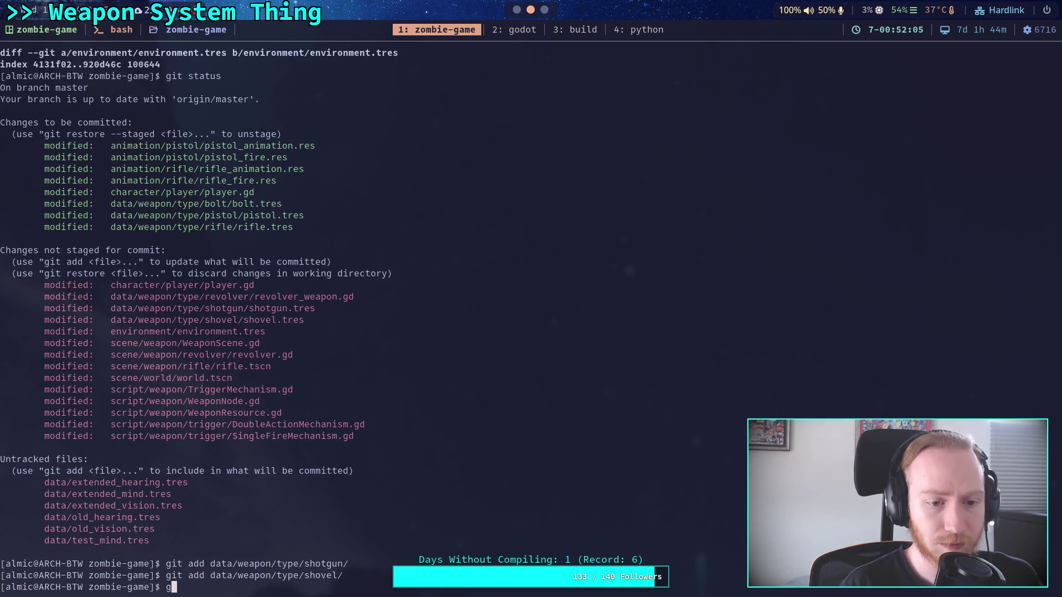
key(Return)
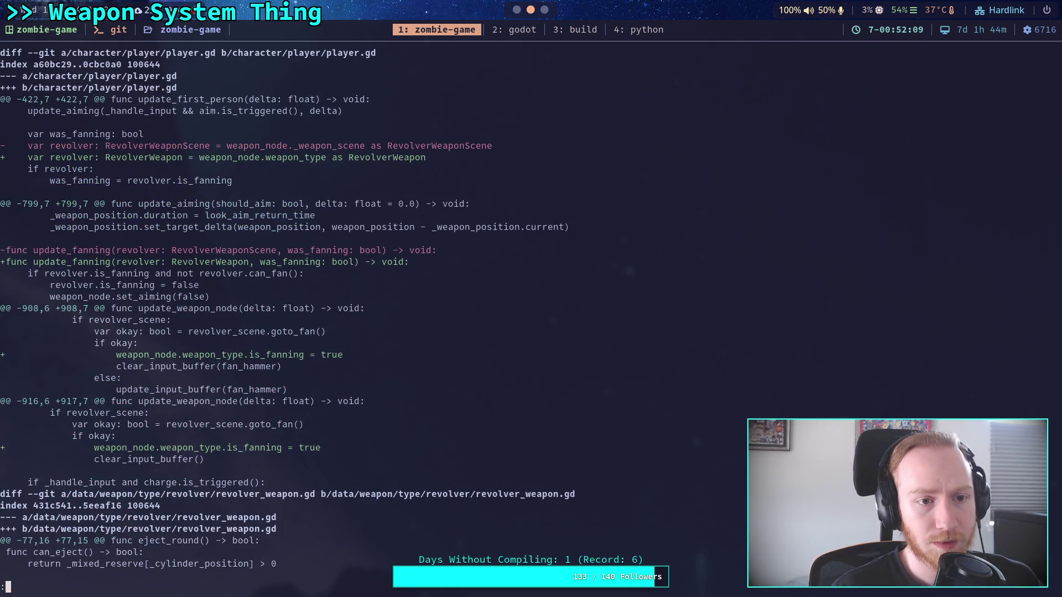
Discard the changes to environment/environment.tres with git restore
key(space)
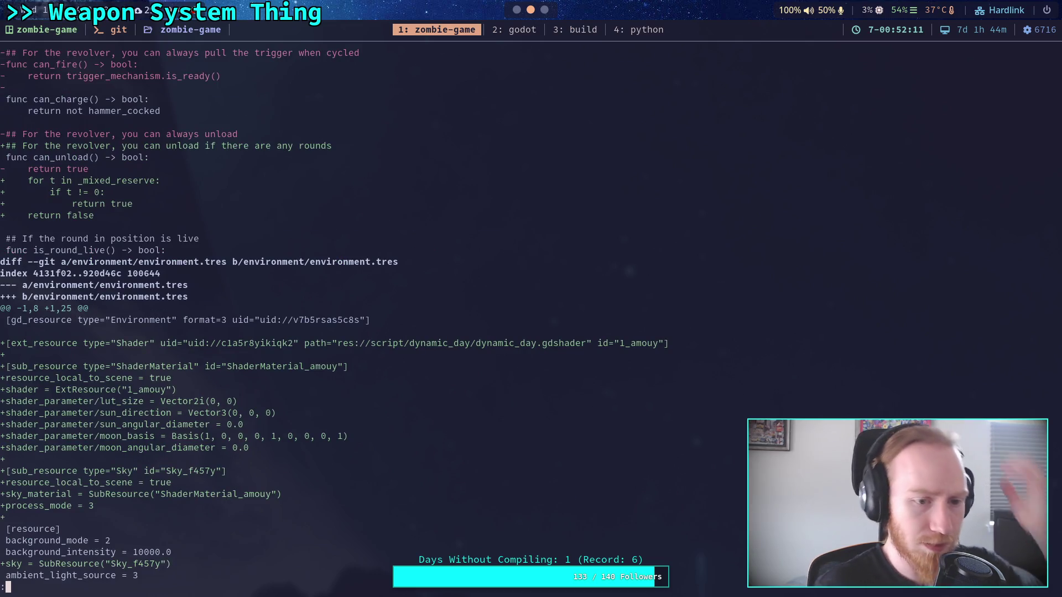
scroll(523, 317, down, 6)
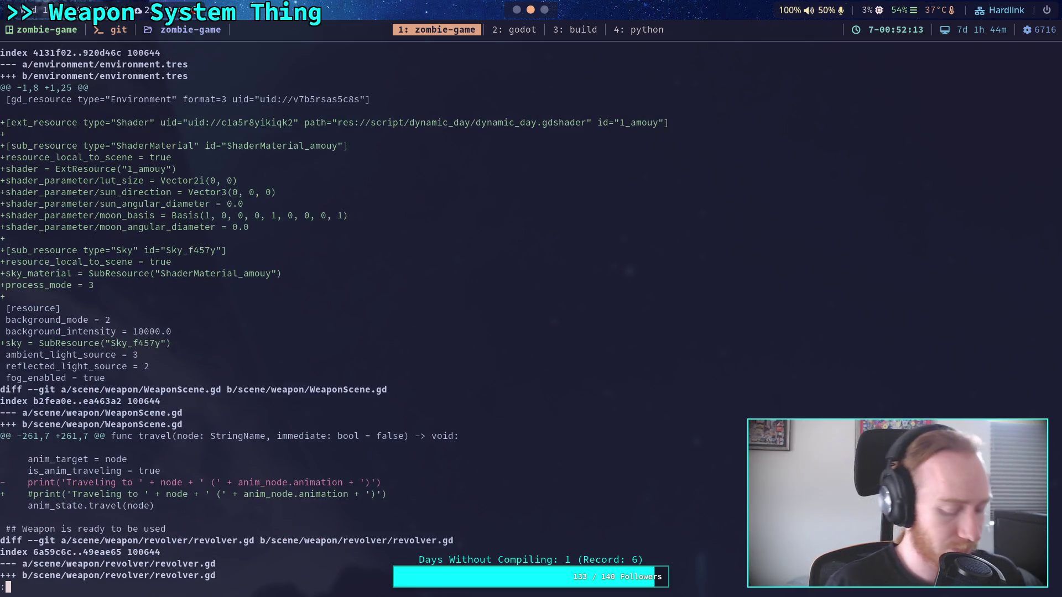
text(qgit restore on)
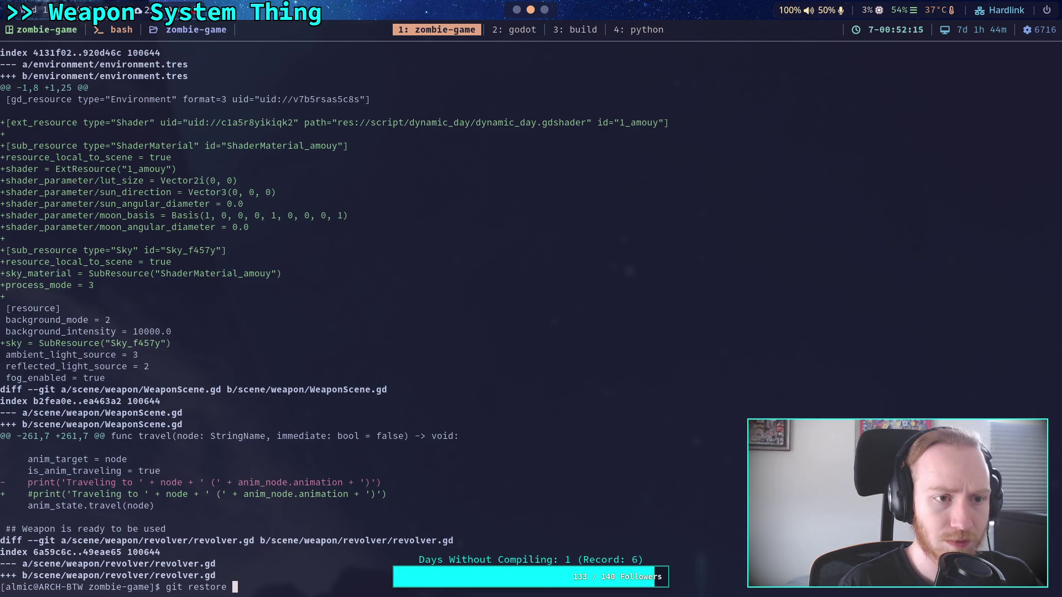
key(BackSpace)
key(BackSpace)
text(env)
key(Tab)
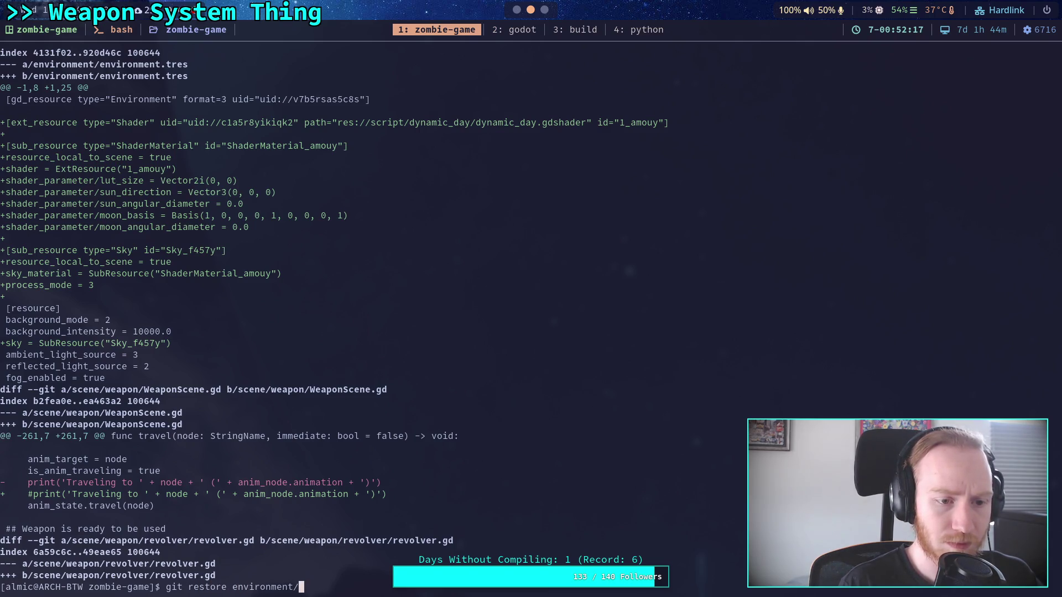
text(env)
key(Tab)
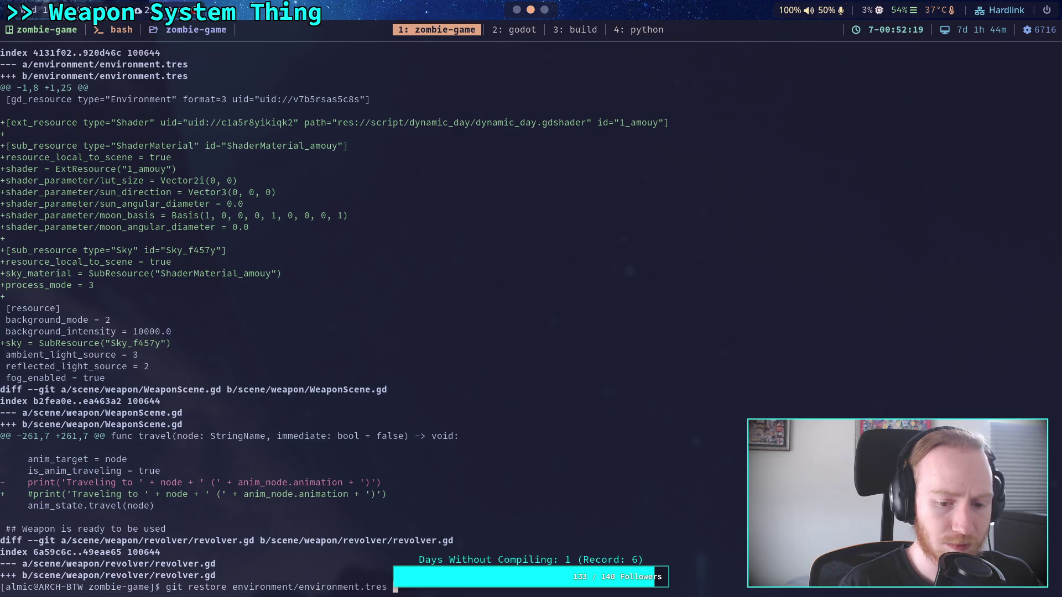
key(Return)
Review the remaining WeaponScene.gd, revolver.gd and rifle.tscn diffs, then return to Godot
text(git diff)
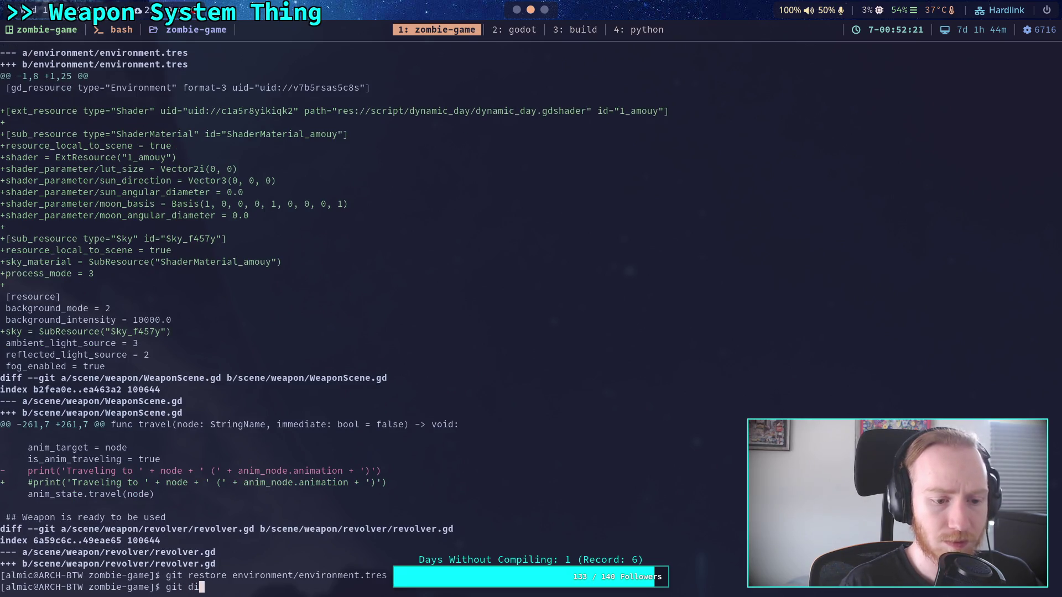
key(Return)
key(space)
key(Down)
key(Down)
key(Down)
key(Down)
key(Down)
key(Down)
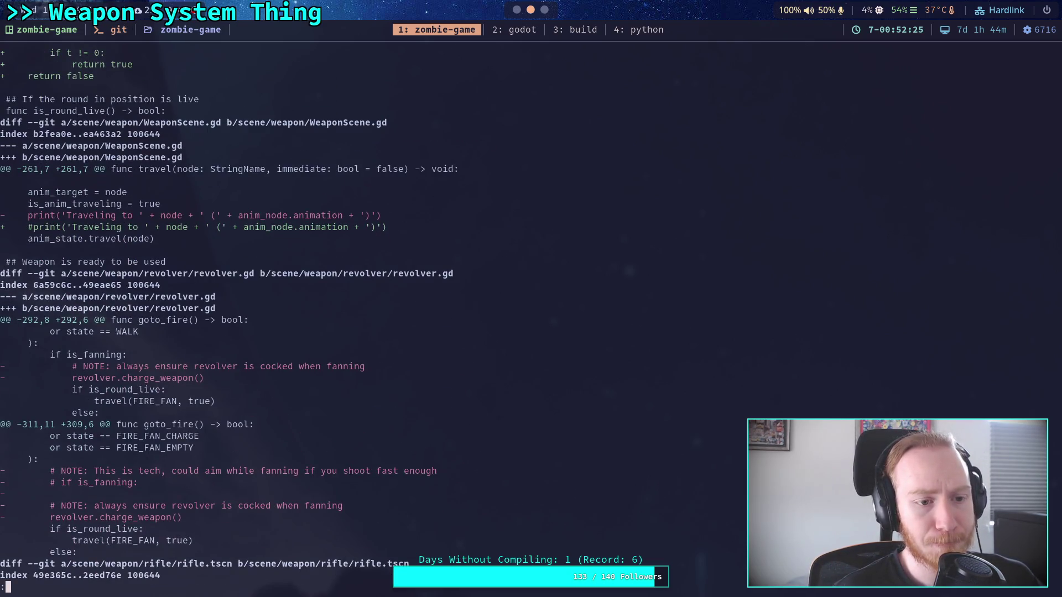
key(Down)
key(Down)
key(Down)
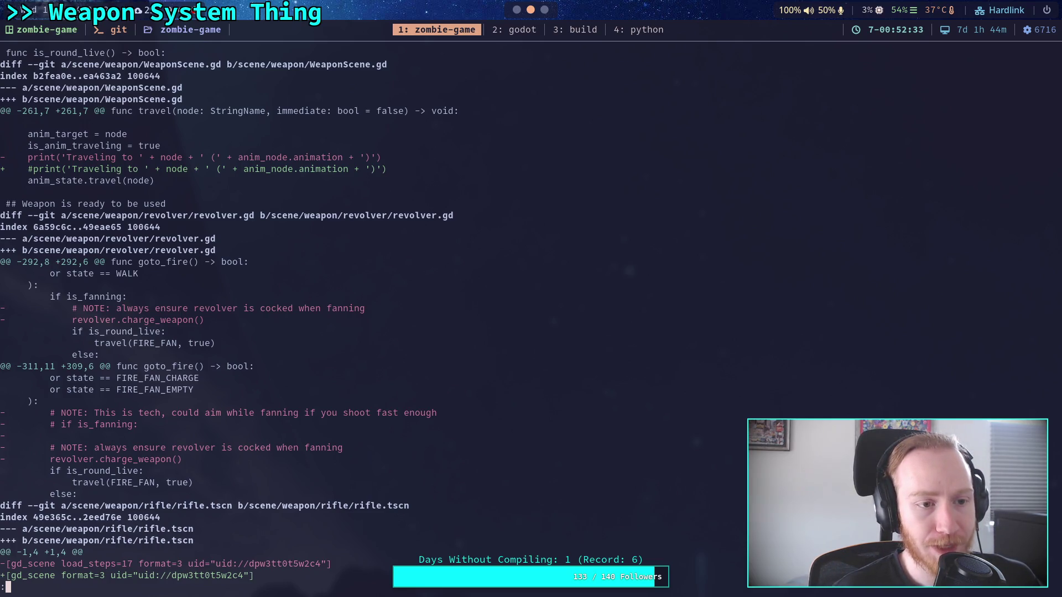
key(q)
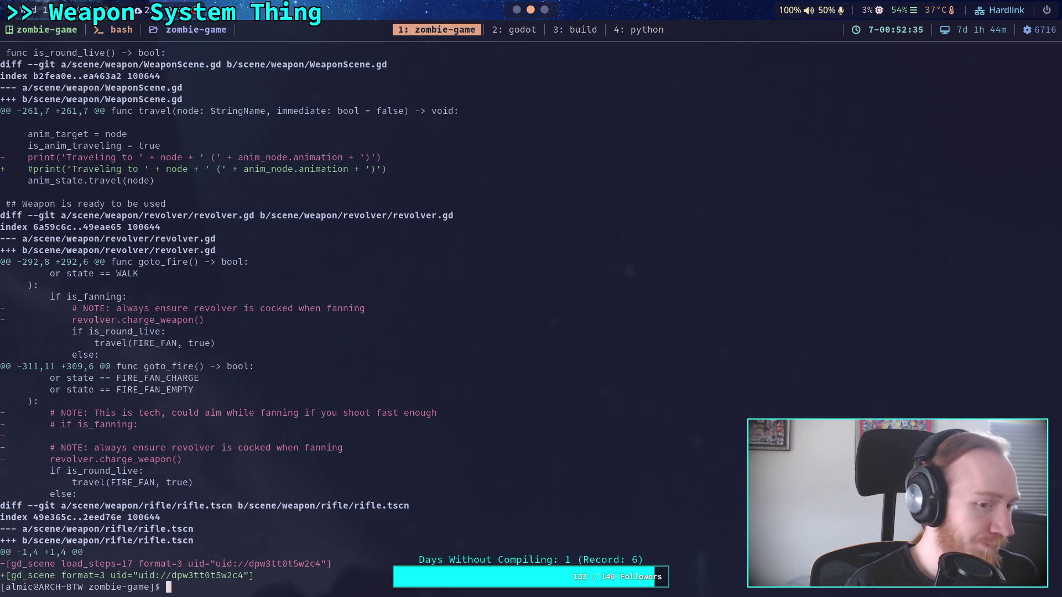
key(super+2)
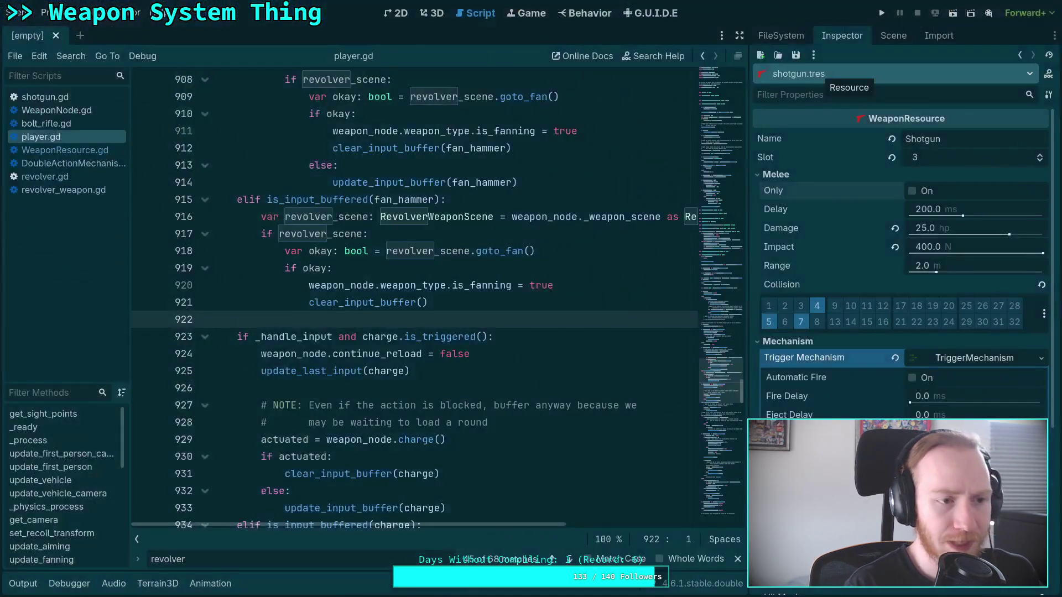
Open WeaponScene.gd in the script editor from the file tree
click(91, 154)
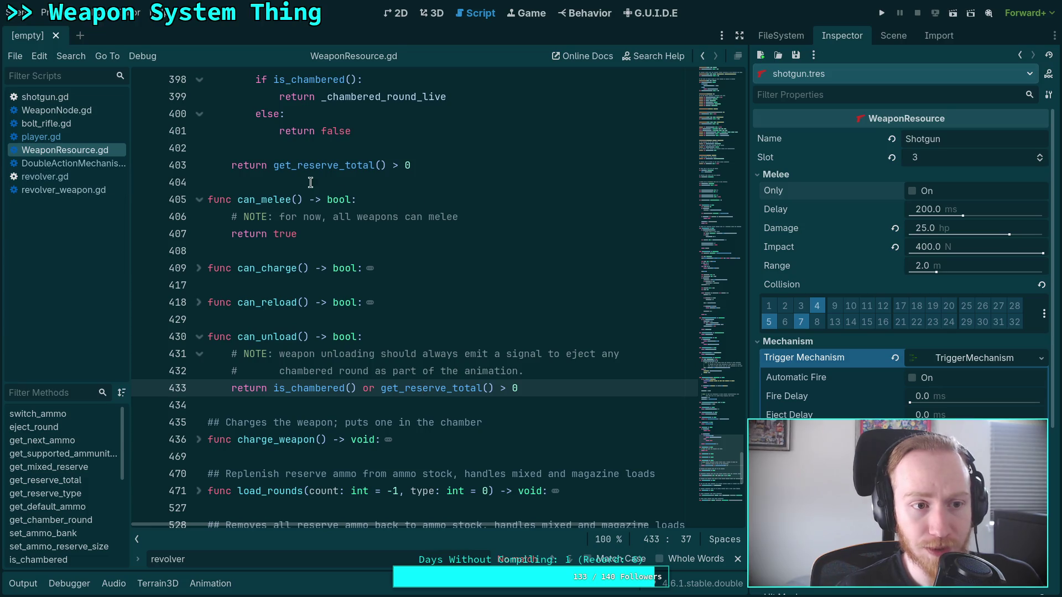
click(788, 35)
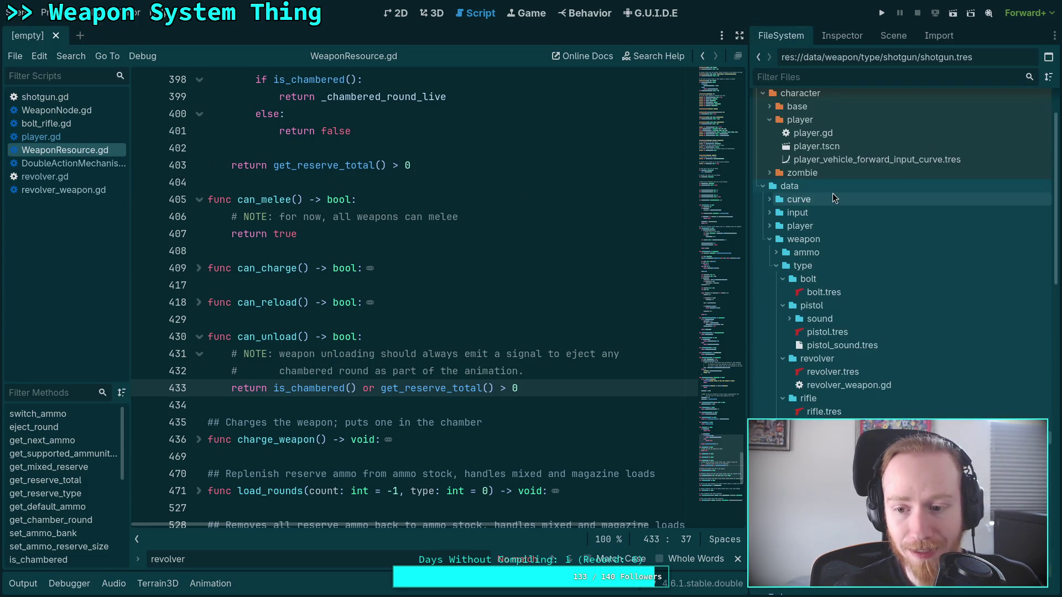
scroll(857, 338, down, 10)
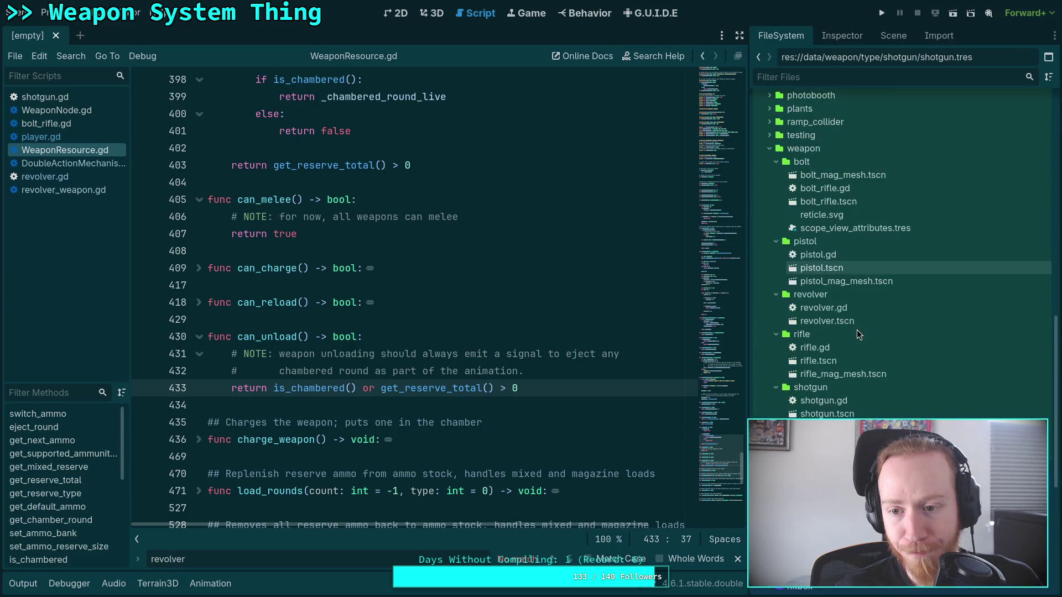
key(Return)
scroll(256, 221, up, 2)
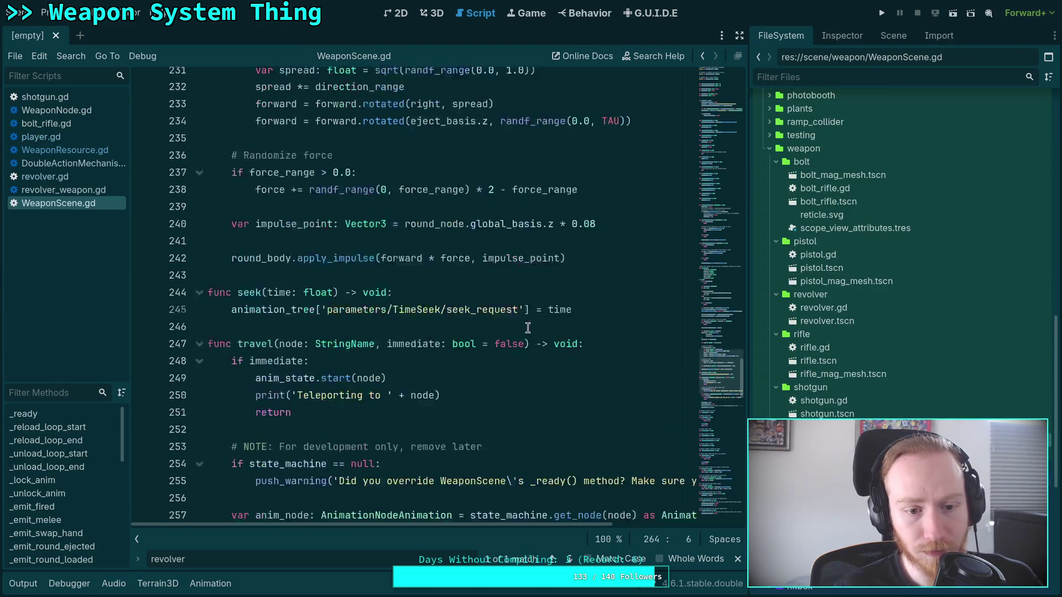
scroll(256, 222, down, 4)
Comment out the print call on line 250 with #
click(256, 221)
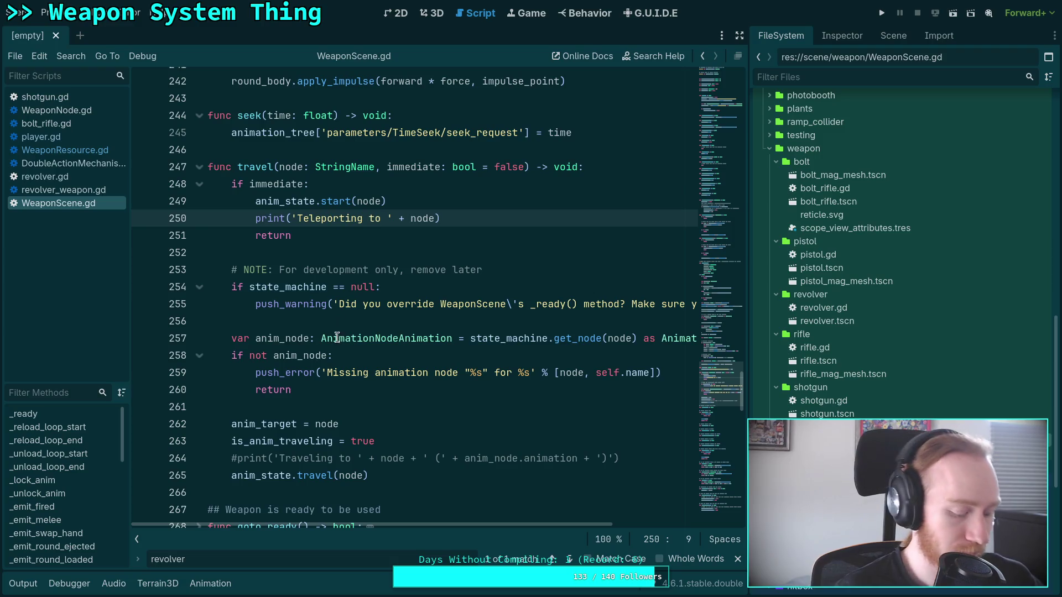
text(#)
scroll(287, 365, down, 2)
scroll(287, 357, up, 8)
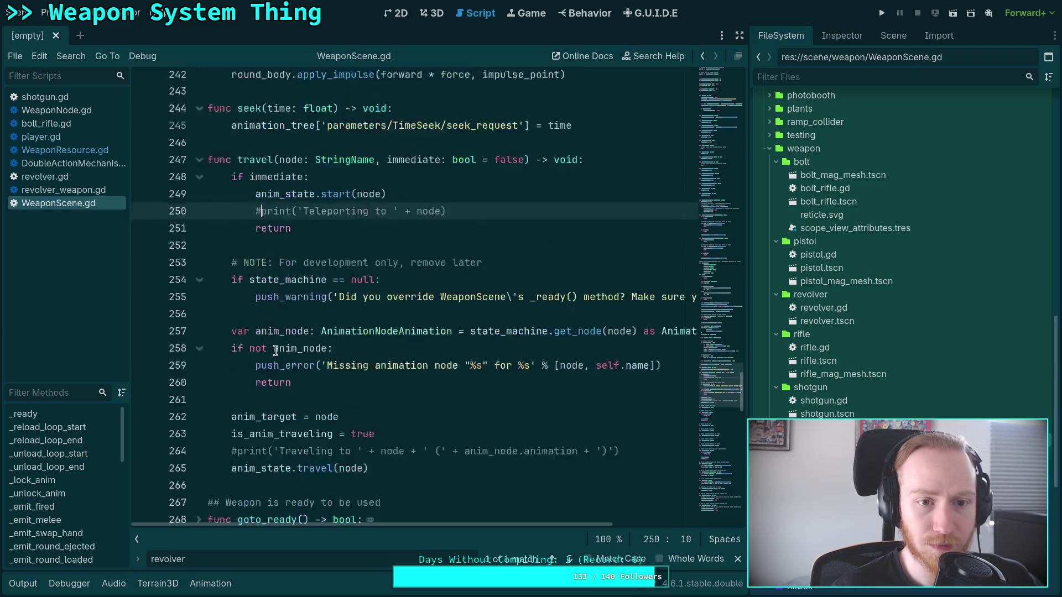
scroll(288, 348, up, 5)
scroll(293, 338, down, 12)
scroll(296, 331, down, 6)
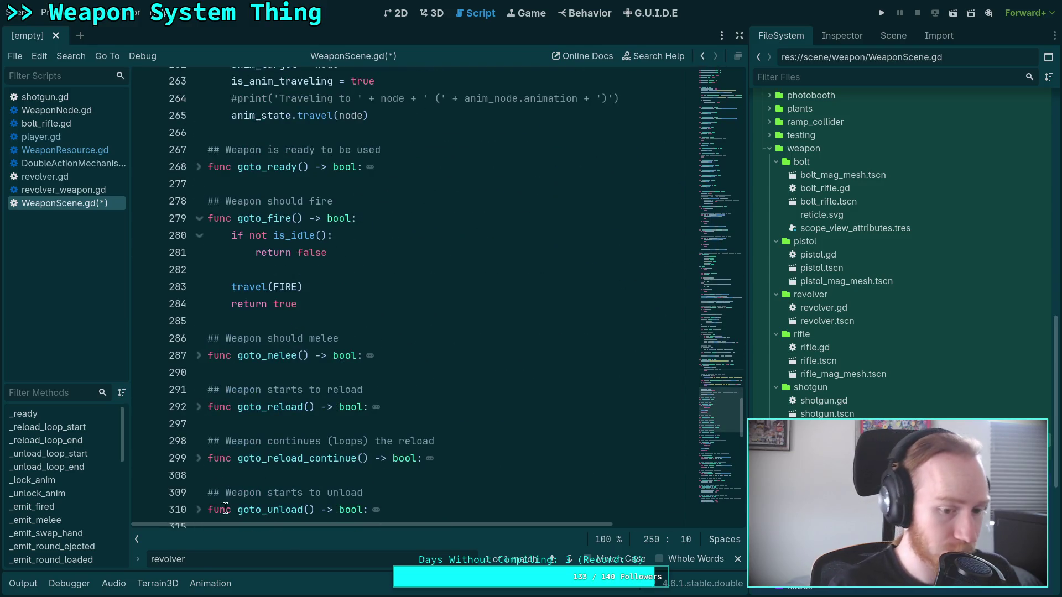
Search for 'print' to reach the travel() print call, then save the script
key(ctrl+f)
text(print)
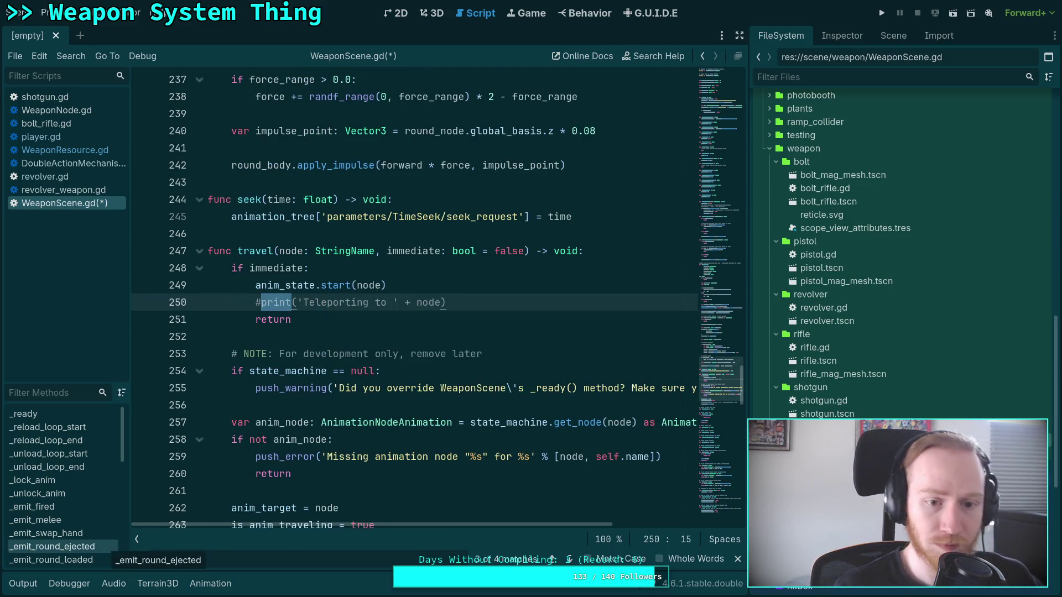
click(569, 559)
click(569, 559)
click(569, 559)
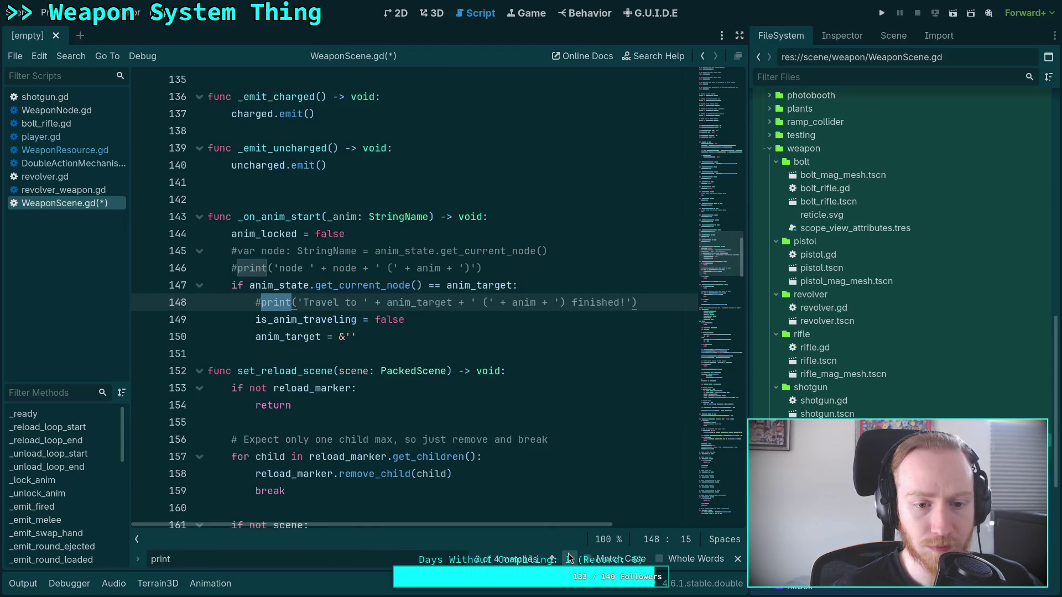
click(569, 559)
key(ctrl+s)
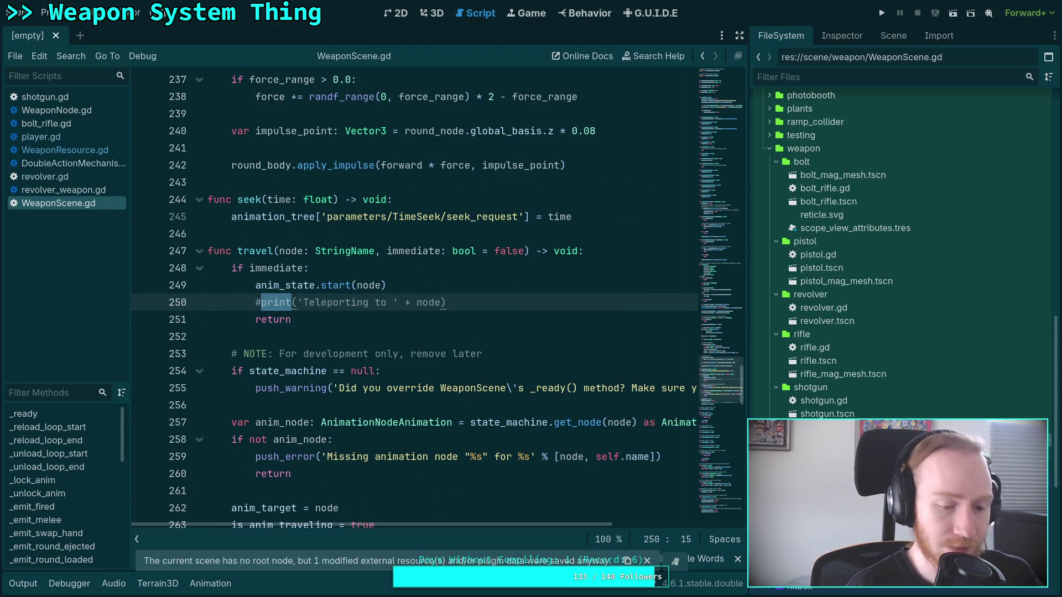
key(super+1)
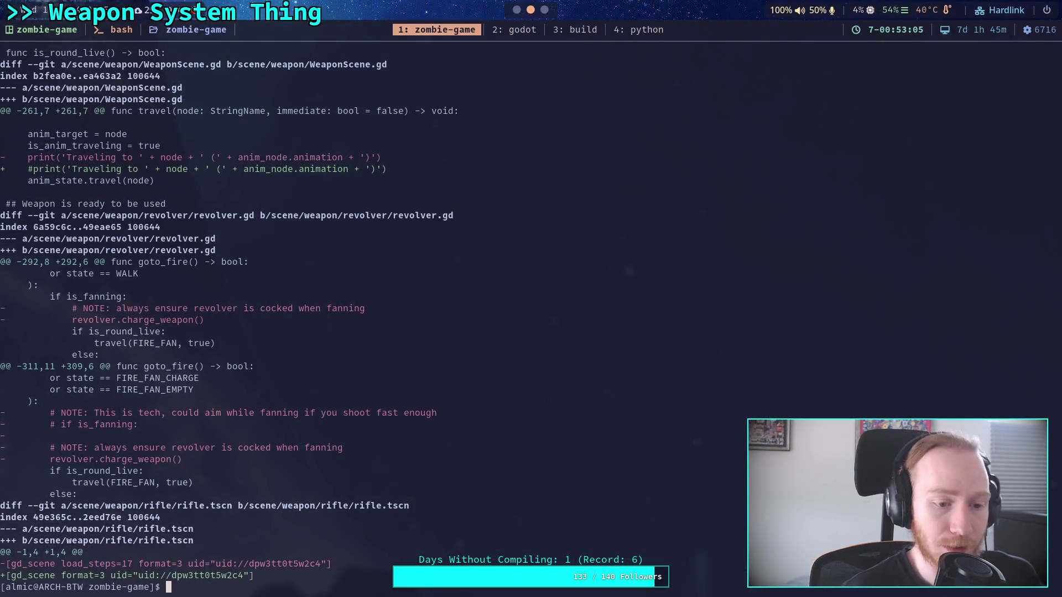
Show the current unstaged git diff
text(git a)
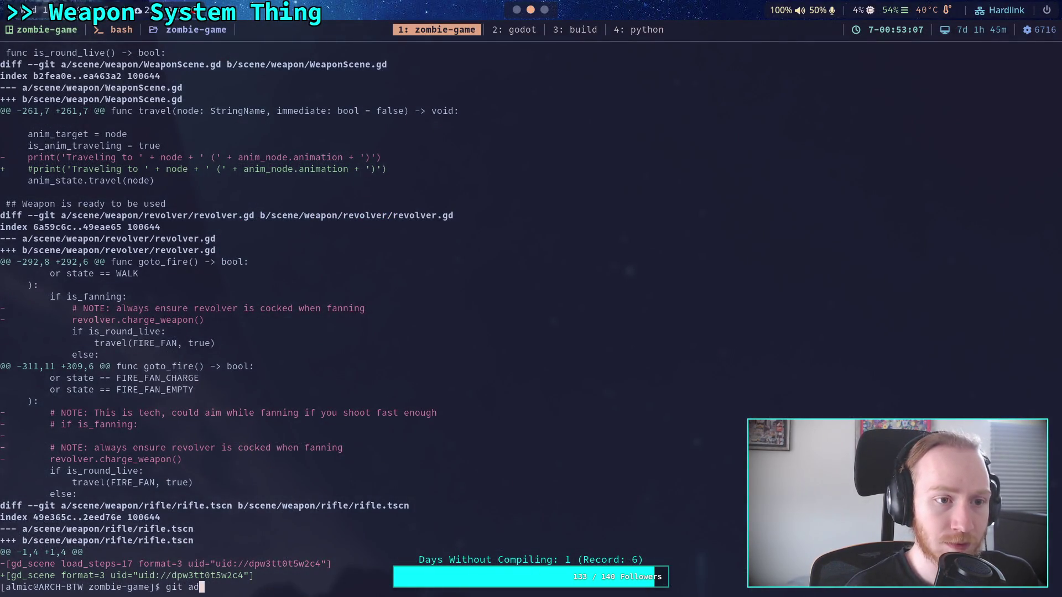
key(BackSpace)
text(diff)
key(Return)
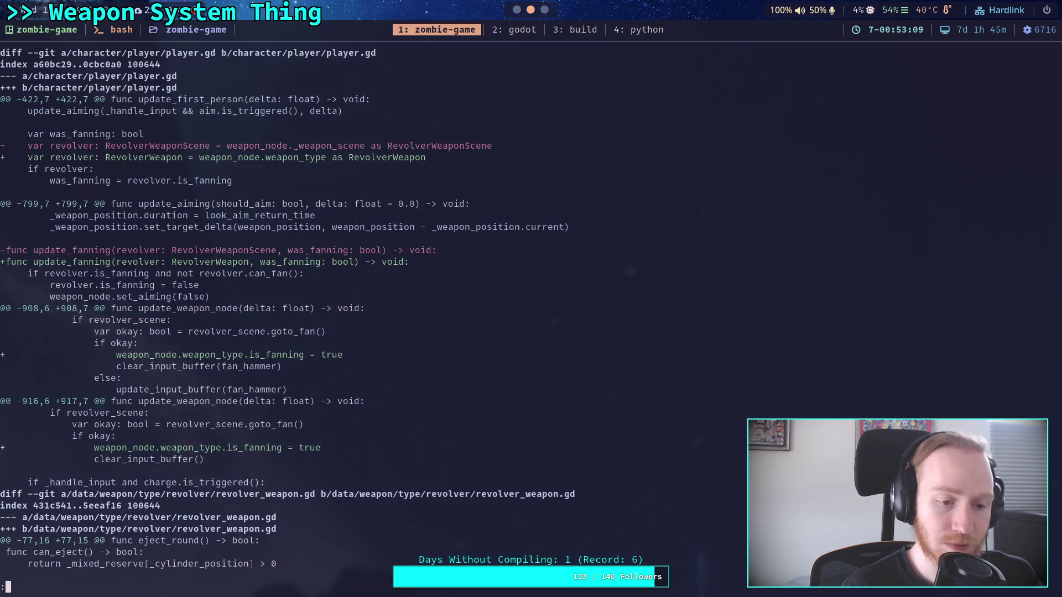
key(Down)
key(Down)
key(Down)
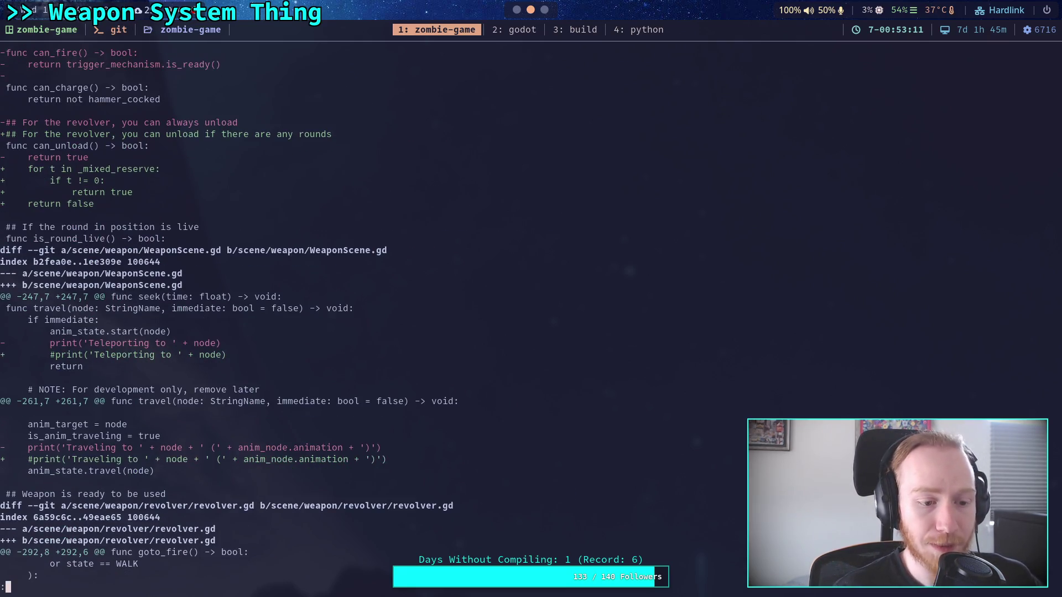
Stage scene/weapon/WeaponScene.gd
text(qgit add scene/we)
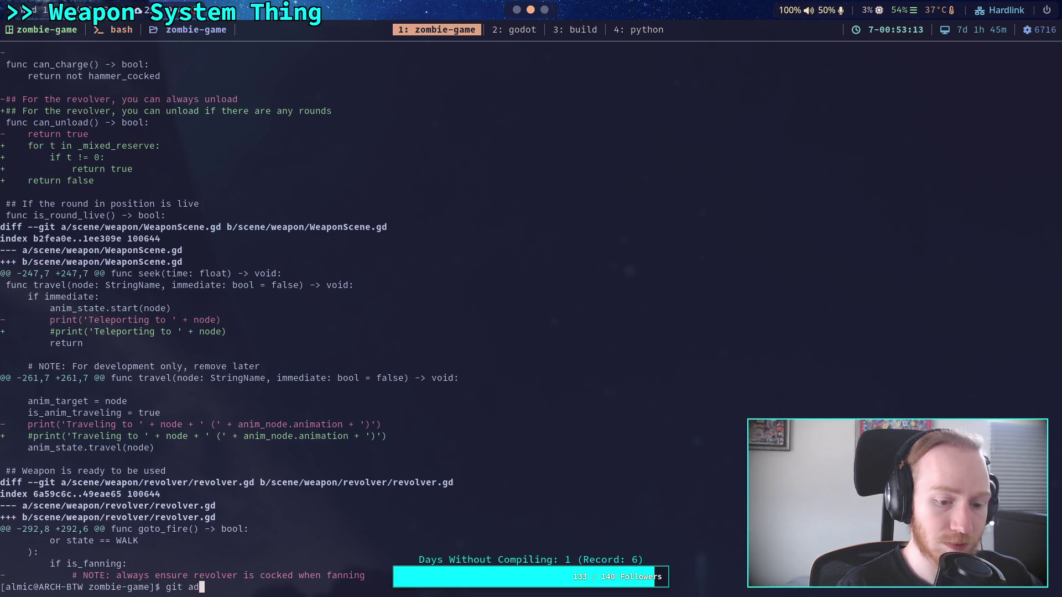
key(Tab)
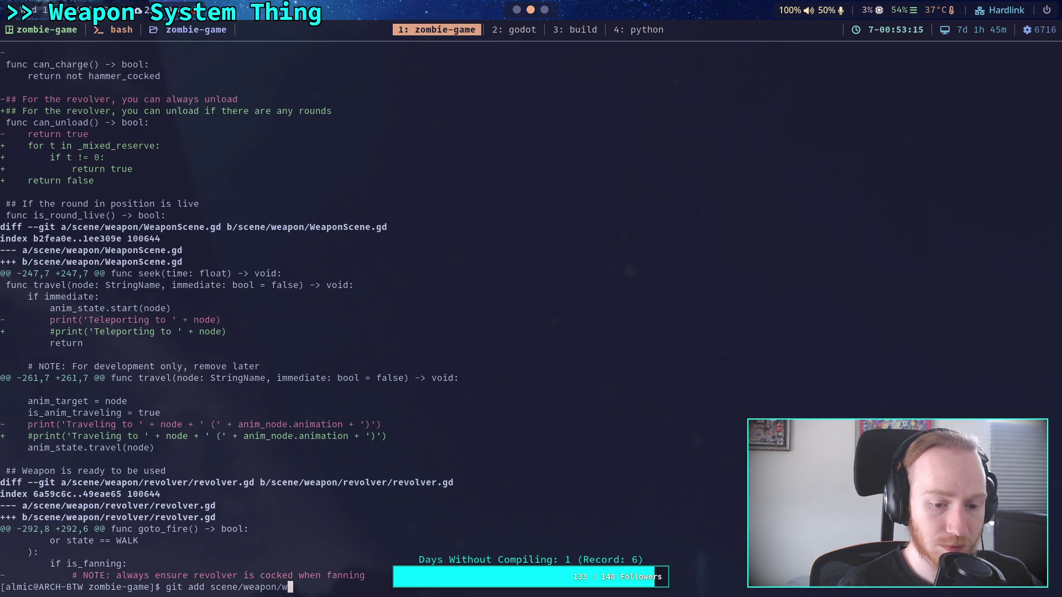
text(W)
key(Tab)
key(Return)
Page the remaining diff through the revolver, rifle.tscn and world.tscn changes
text(git diff)
key(Return)
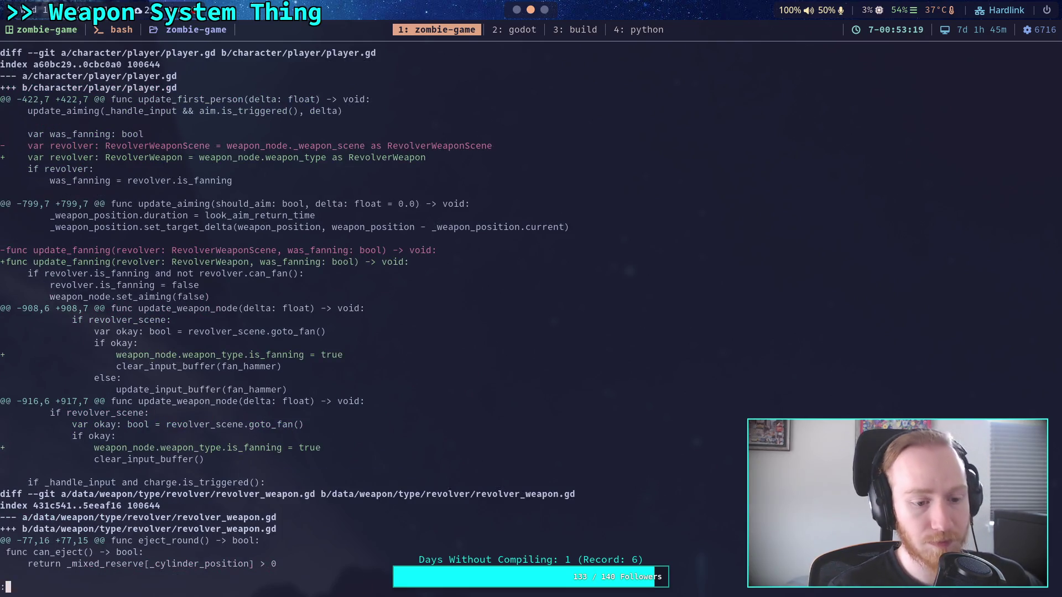
key(space)
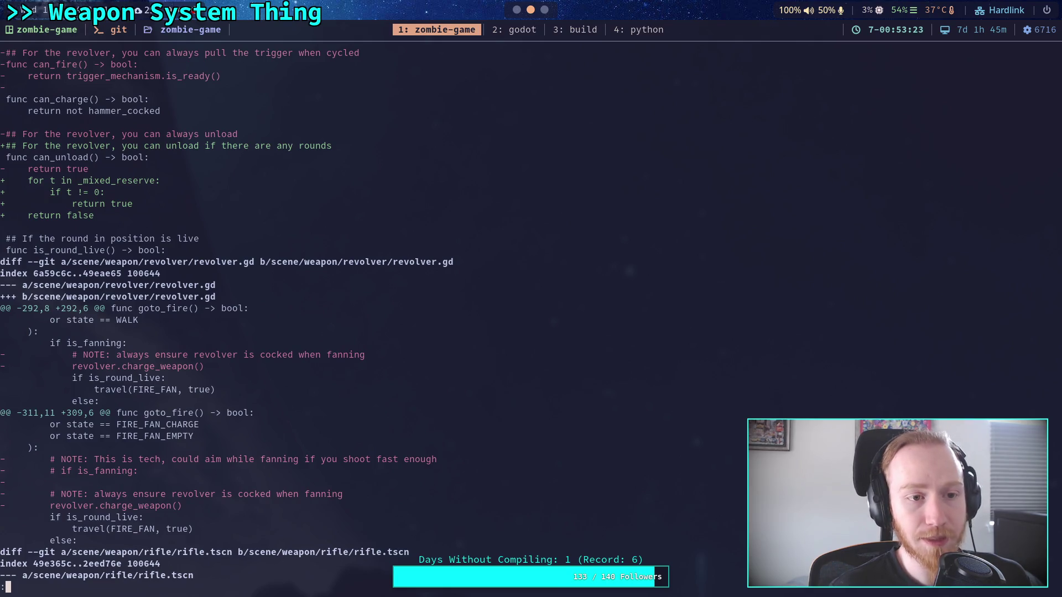
key(space)
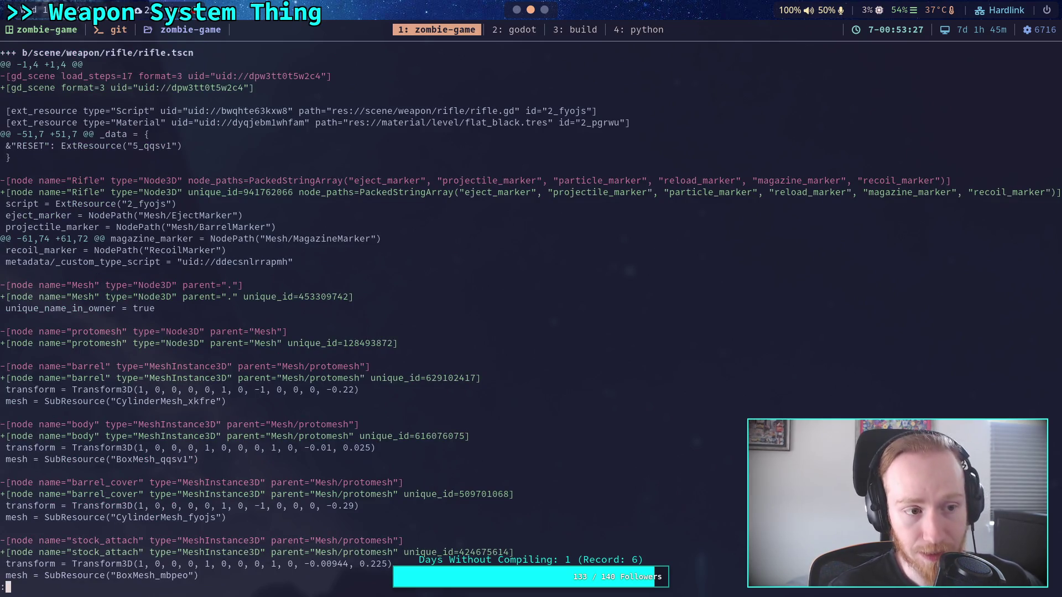
key(j)
key(j)
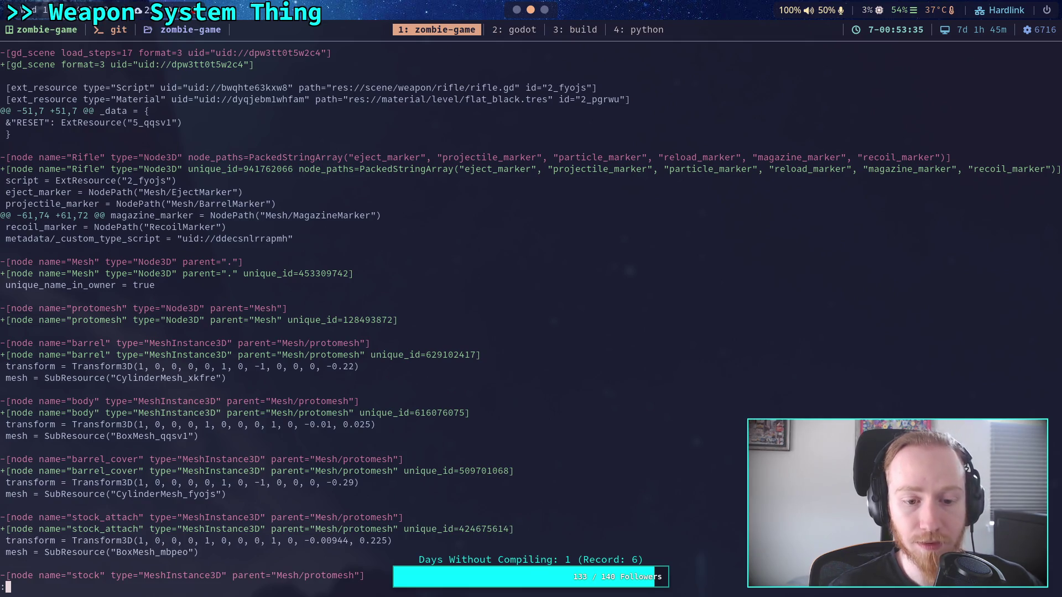
key(space)
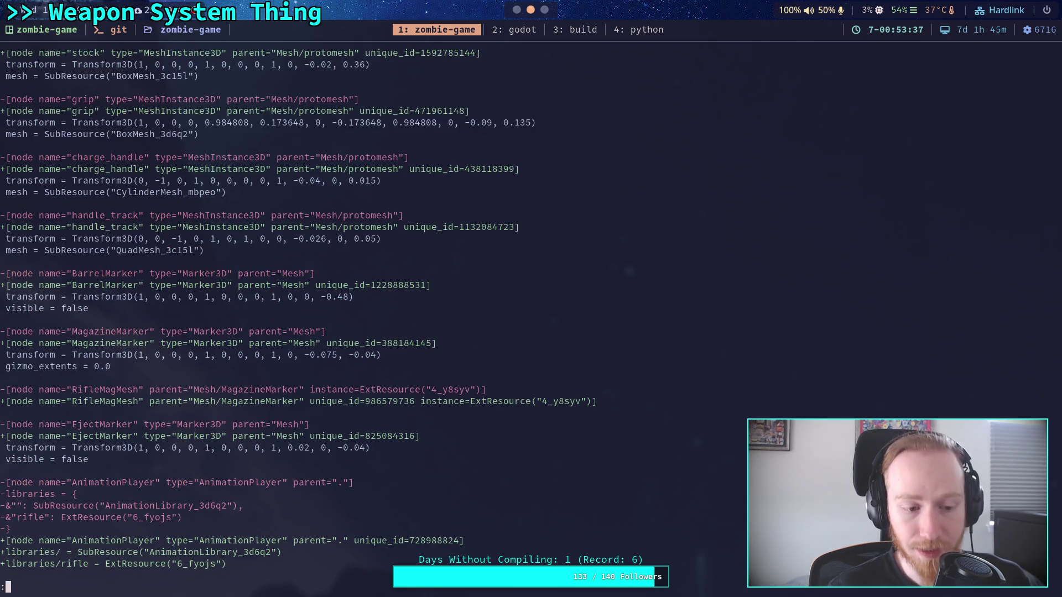
key(j)
key(j)
key(j)
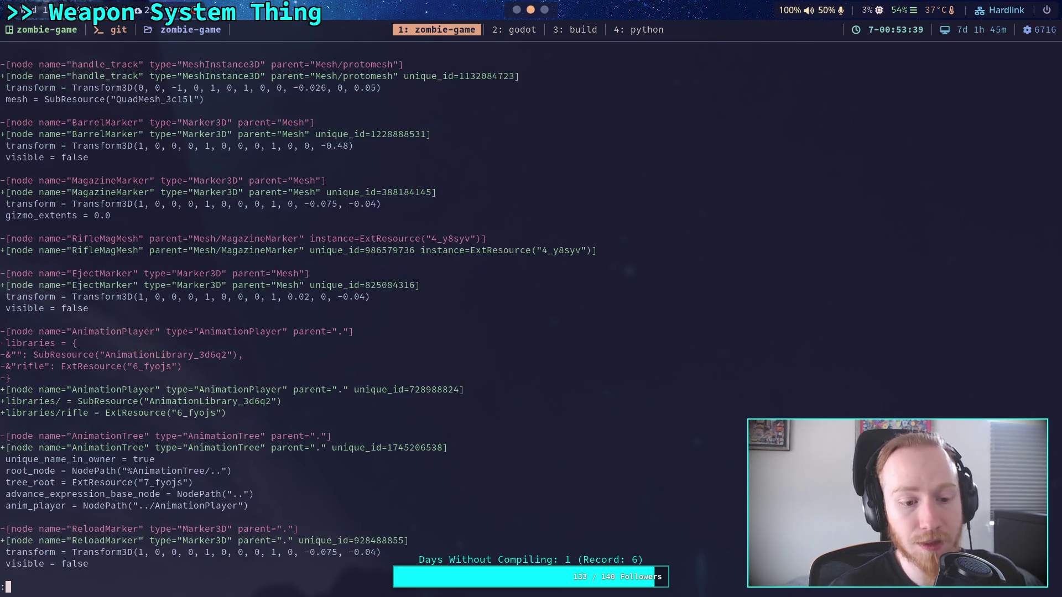
key(j)
key(j)
key(j)
key(j)
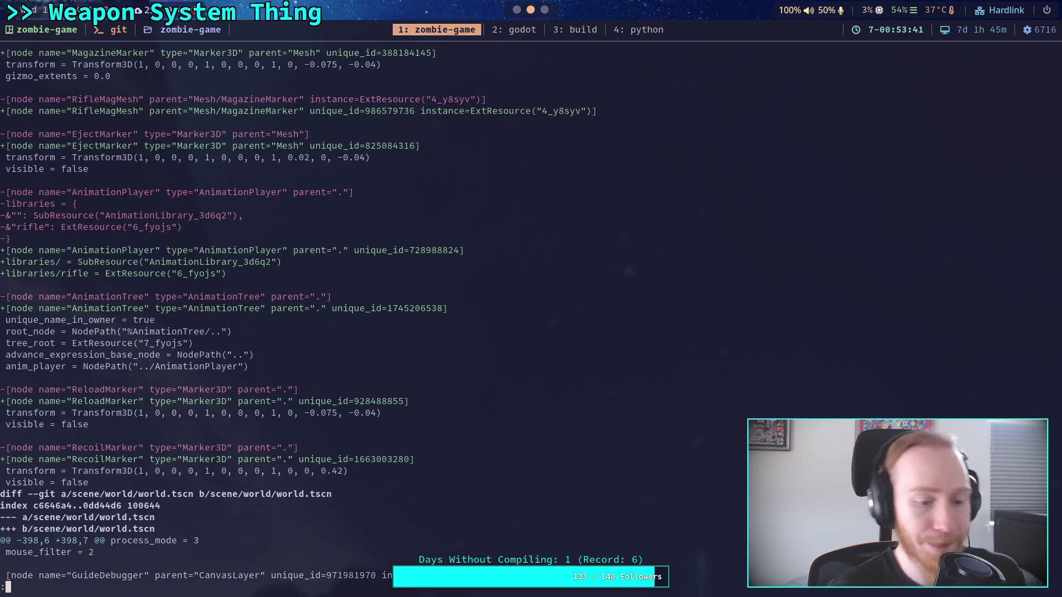
key(q)
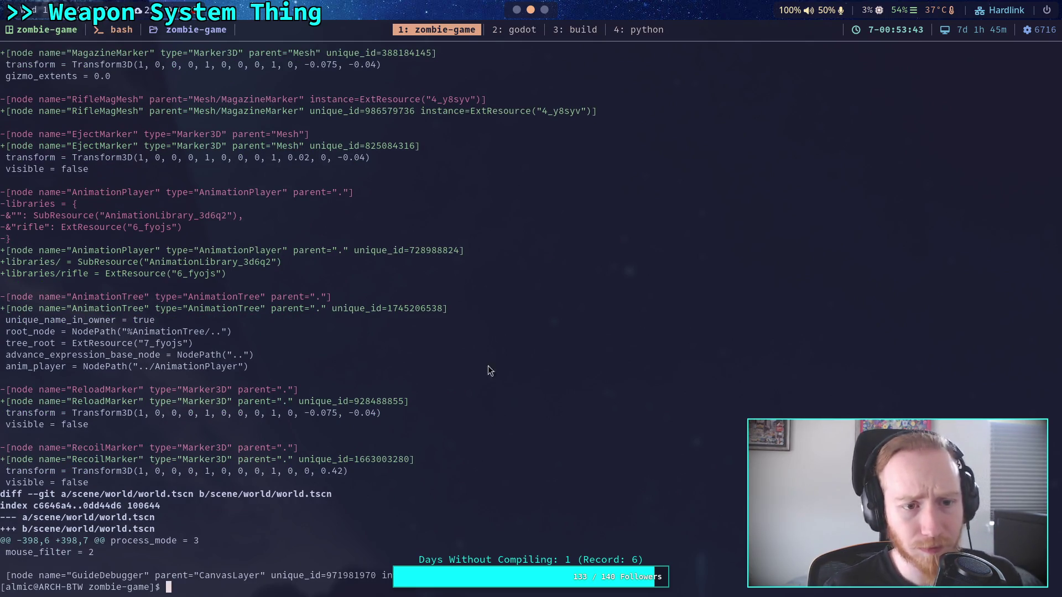
Rerun git diff to reread the rifle.tscn changes
key(Up)
key(Return)
scroll(481, 336, down, 10)
scroll(476, 329, up, 3)
scroll(476, 326, up, 13)
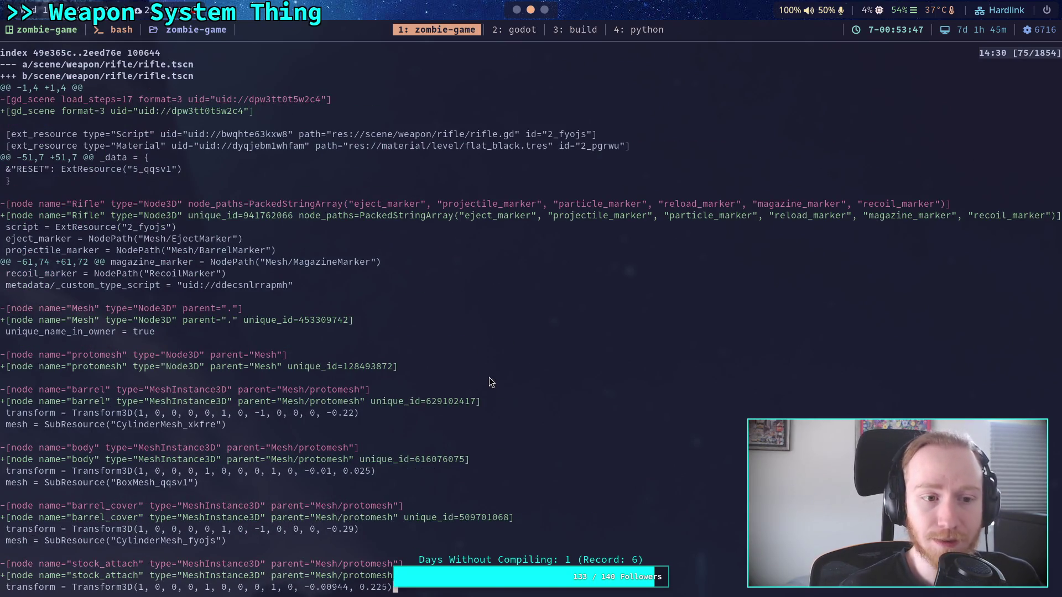
Run git status to see staged and unstaged files
text(qgit add)
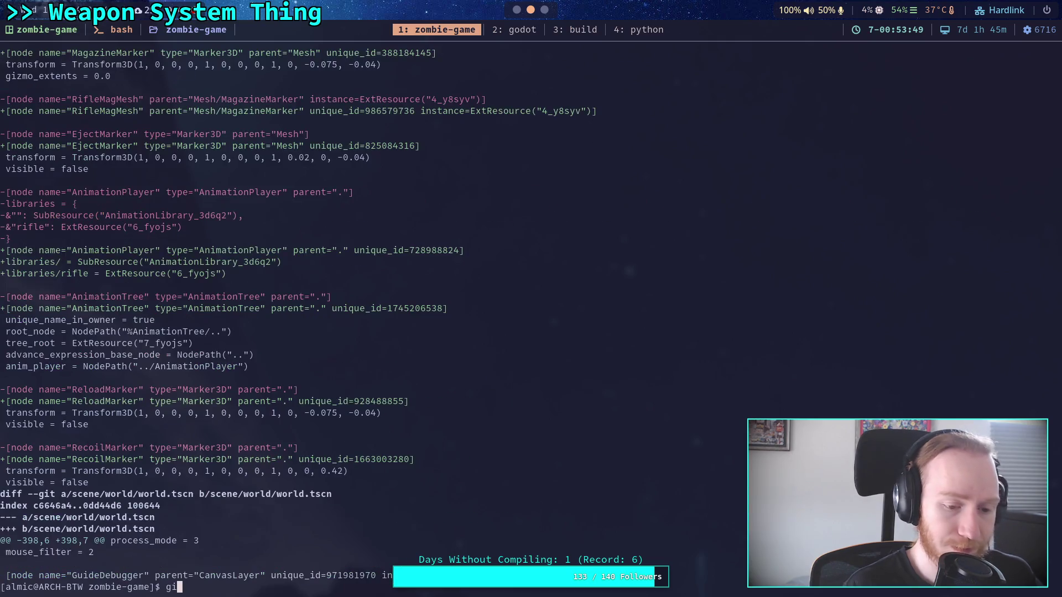
key(BackSpace)
key(BackSpace)
key(BackSpace)
text(status)
key(Return)
Stage scene/weapon/rifle/rifle.tscn
text(git add sce)
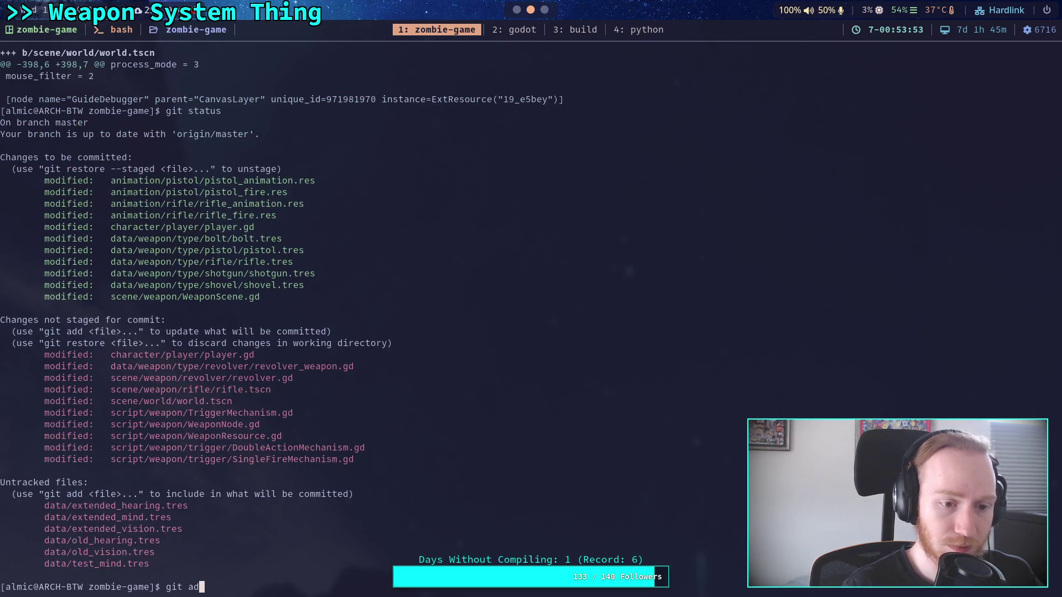
key(Tab)
text(we)
key(Tab)
text(ri)
key(Tab)
text(r)
key(Tab)
text(t)
key(Tab)
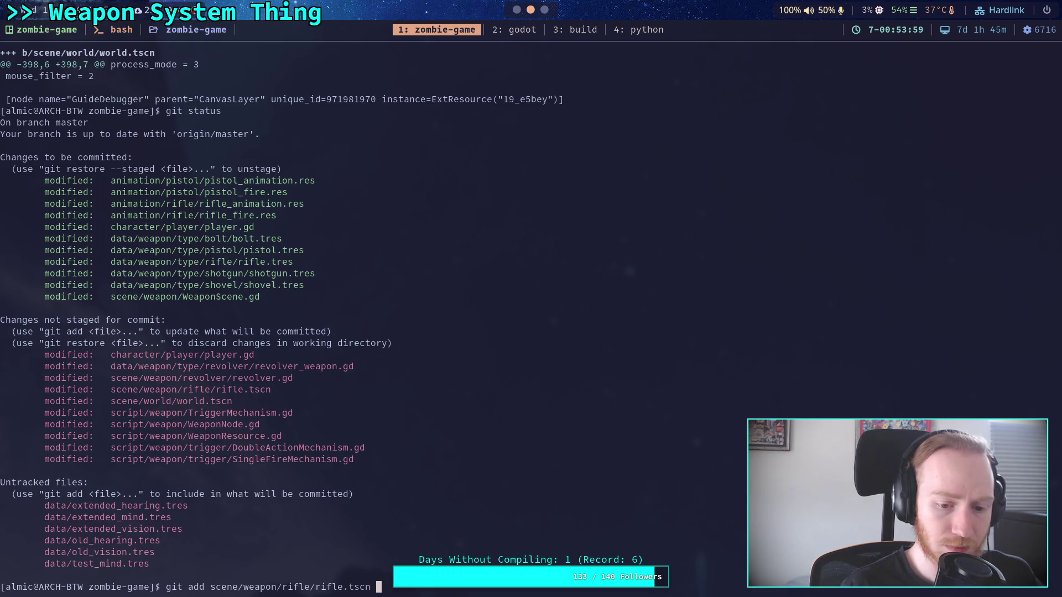
key(Return)
Review the remaining diff, including TriggerMechanism.gd and the revolver fanning lines
text(git diff)
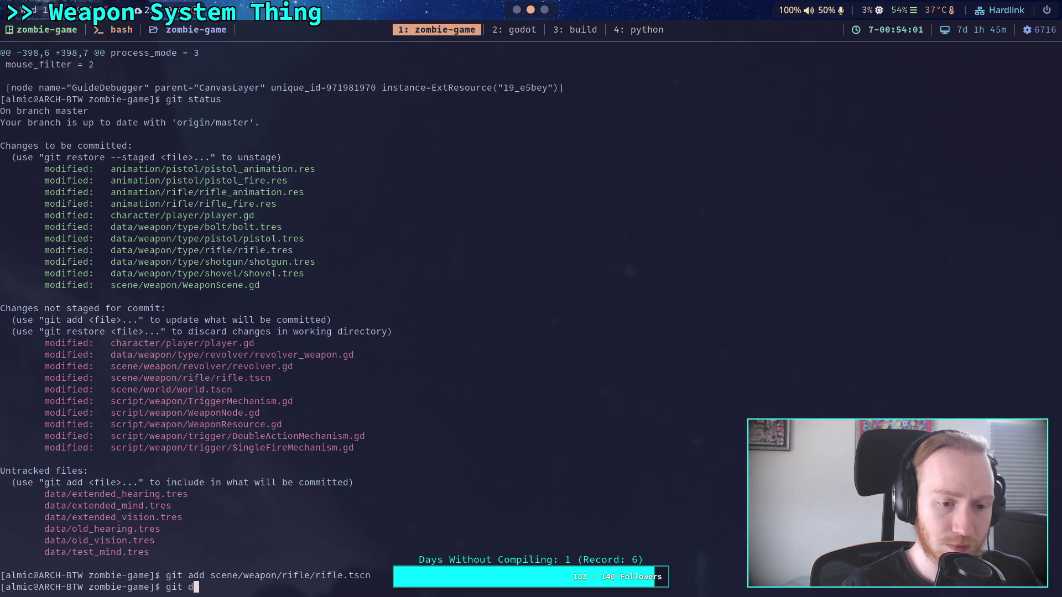
key(Return)
key(space)
key(space)
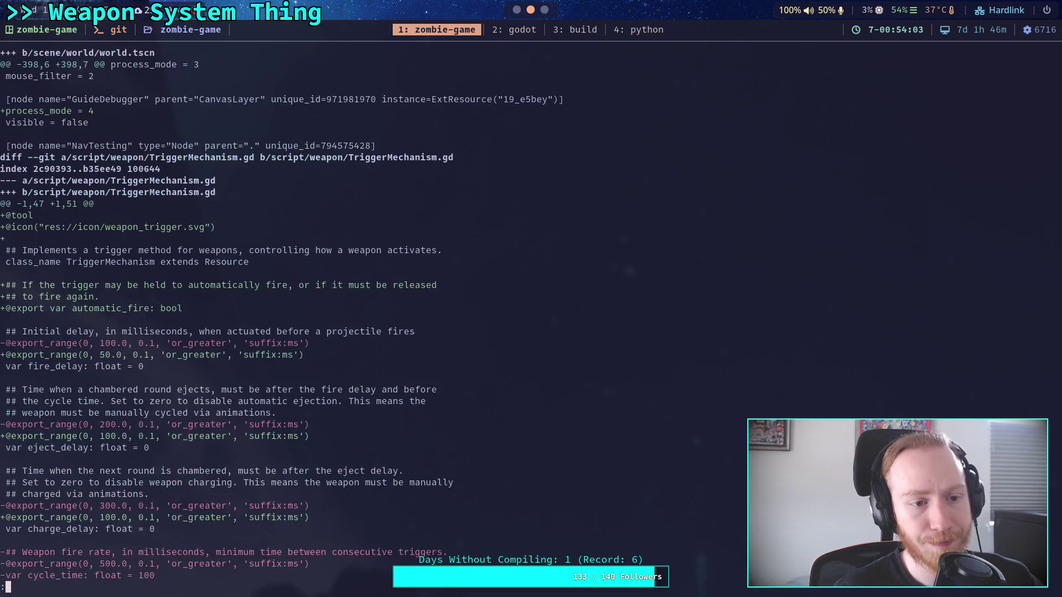
key(j)
key(k)
key(k)
key(k)
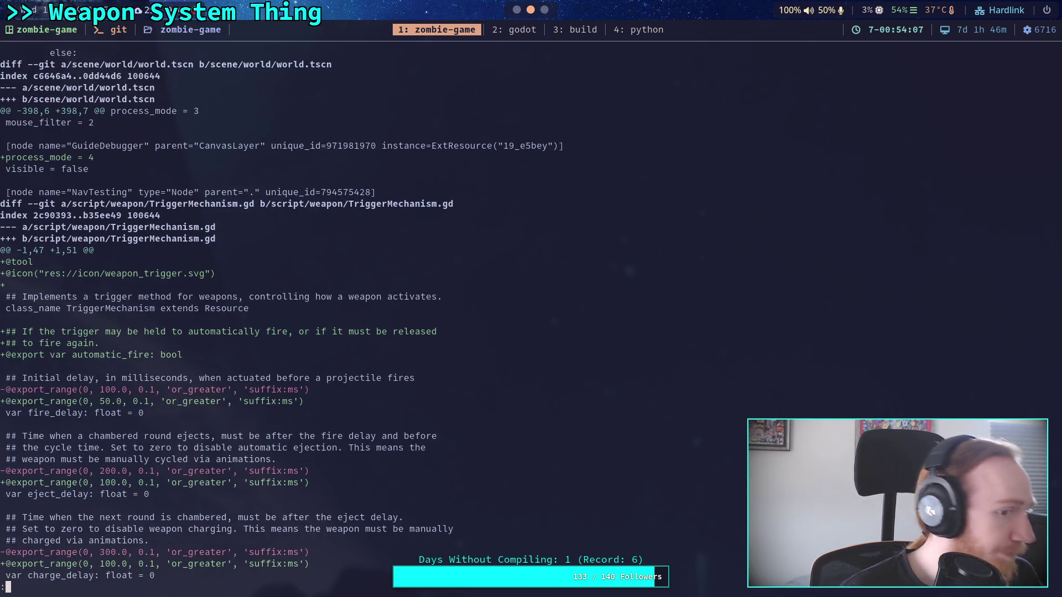
key(k)
key(k)
key(k)
Stage scene/world/world.tscn and show the remaining unstaged diff
text(q)
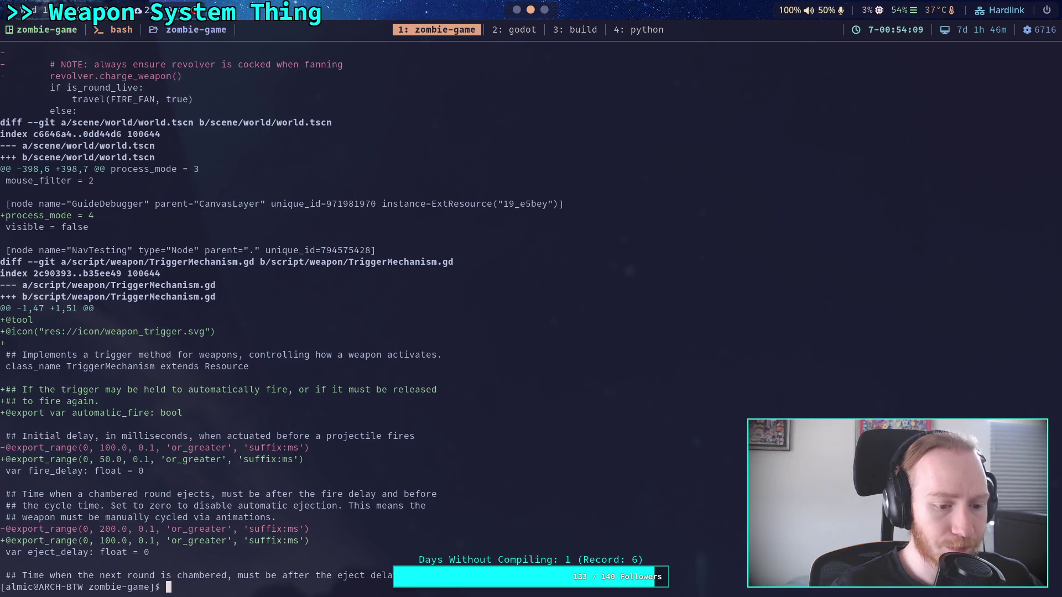
text(git add scene/world/o)
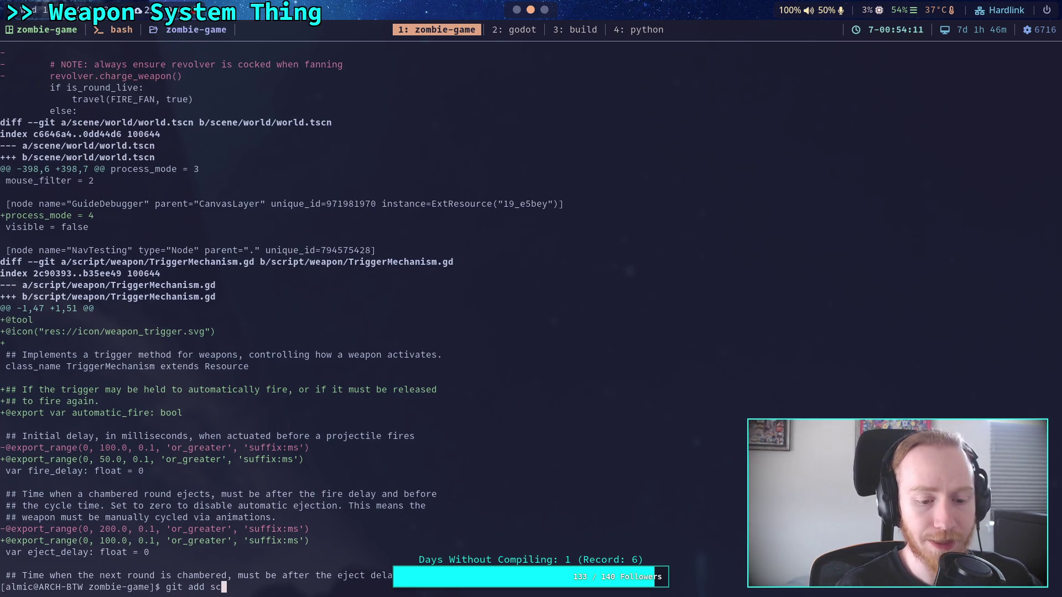
key(BackSpace)
text(world/world.)
key(Tab)
key(Return)
text(git )
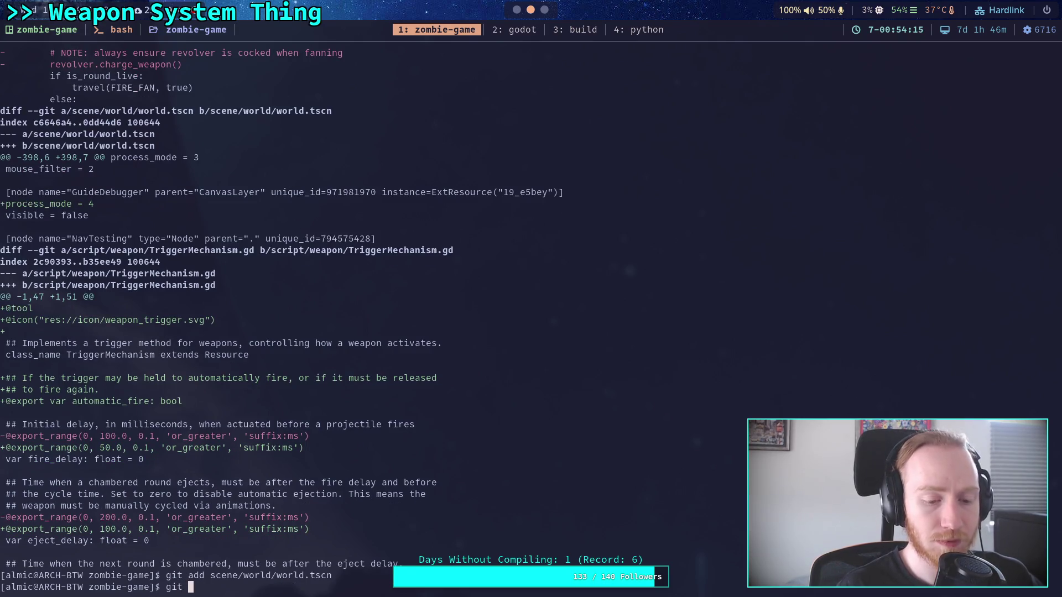
text(diff)
key(Return)
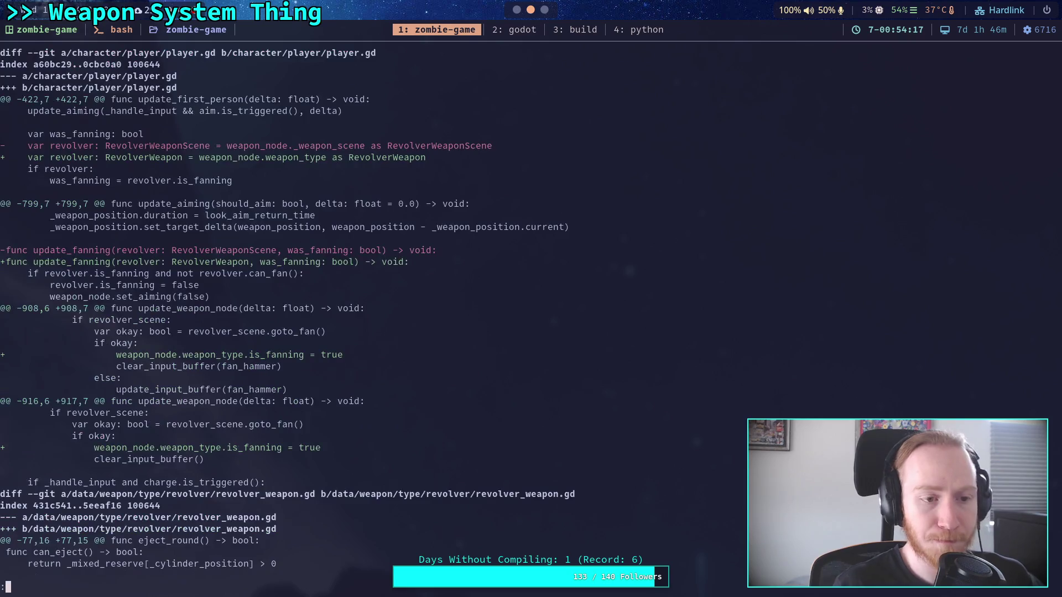
Page through the rest of the diff to the end of the TriggerMechanism.gd changes
key(space)
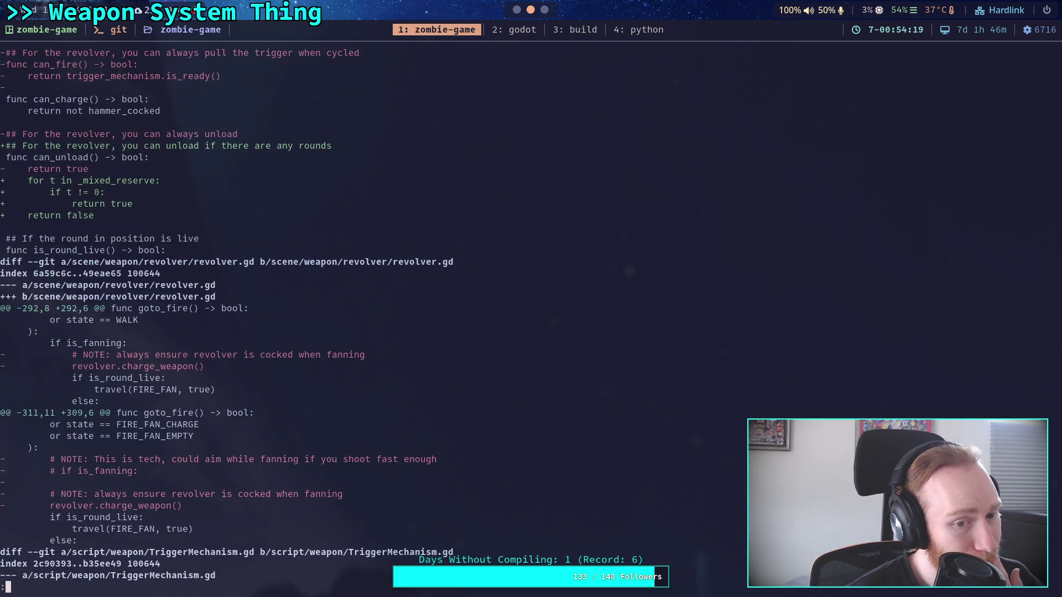
key(space)
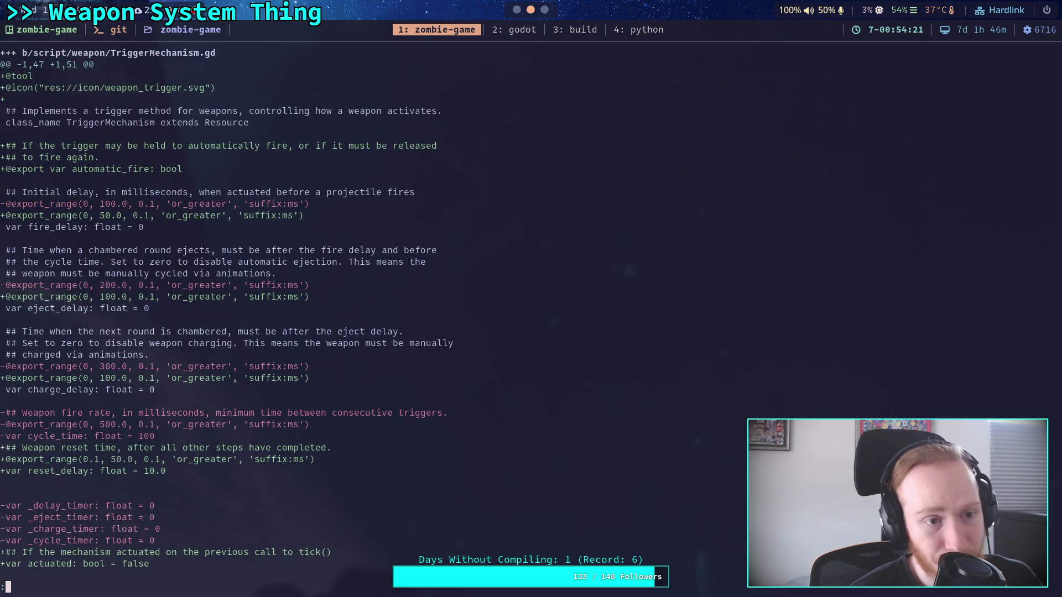
key(Down)
scroll(510, 317, down, 11)
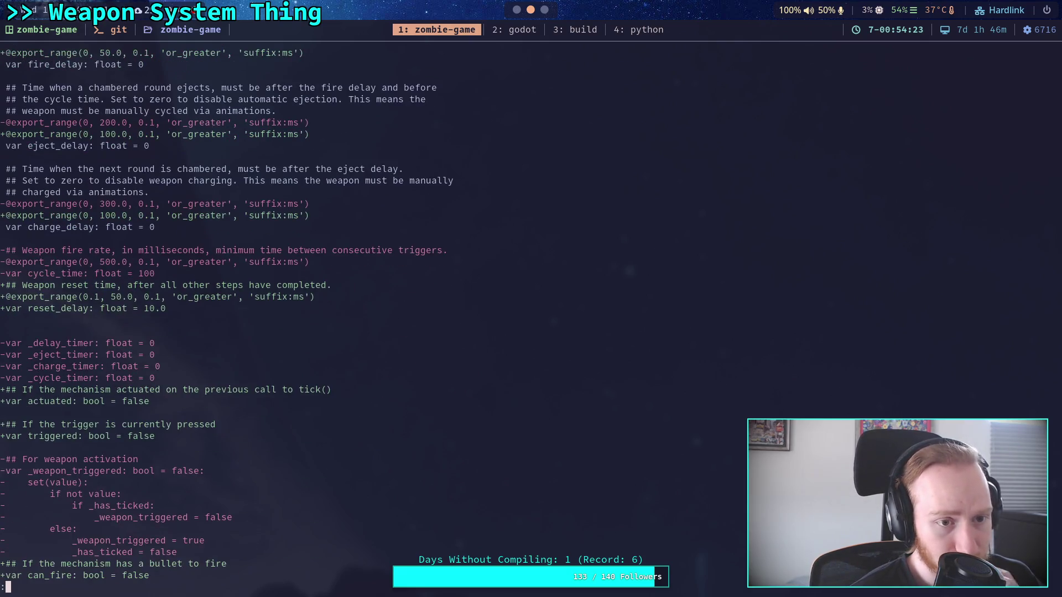
scroll(510, 317, down, 18)
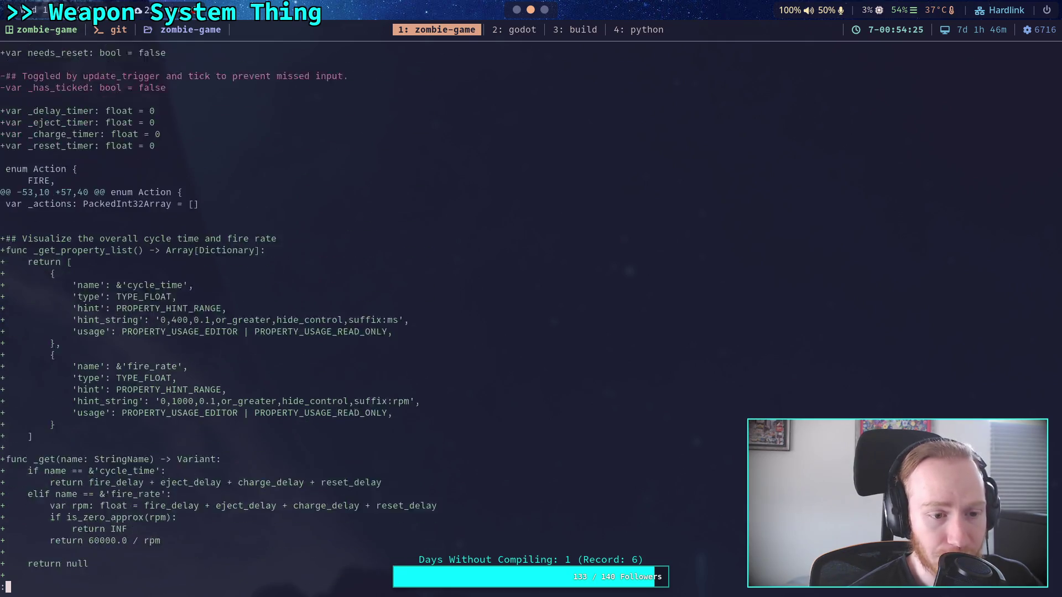
scroll(510, 317, down, 20)
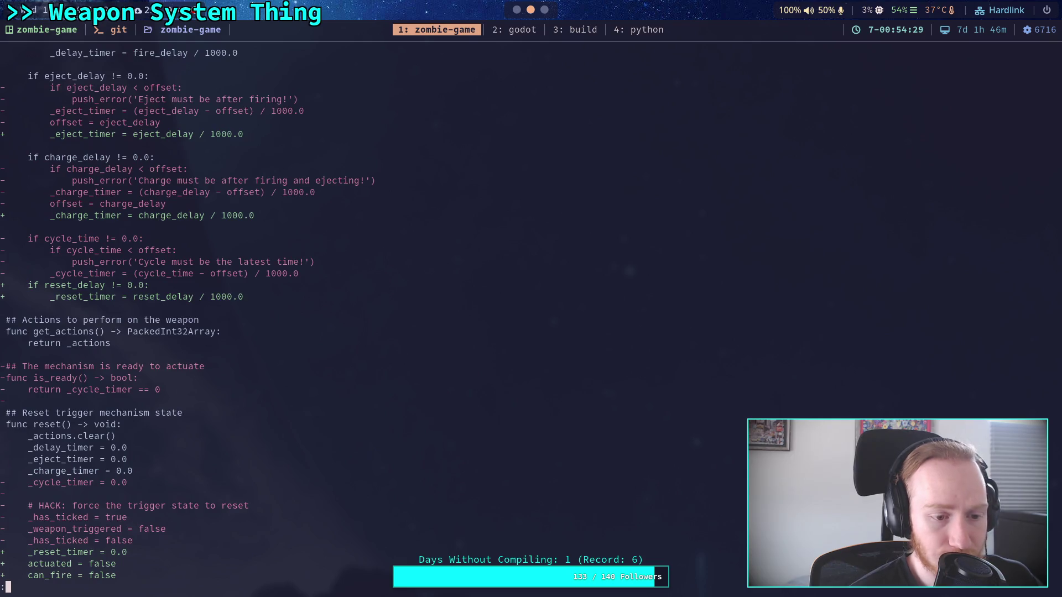
Quit the pager, check git status, and stage script/weapon/TriggerMechanism.gd
text(q)
text(git status)
key(Return)
text(git add script/)
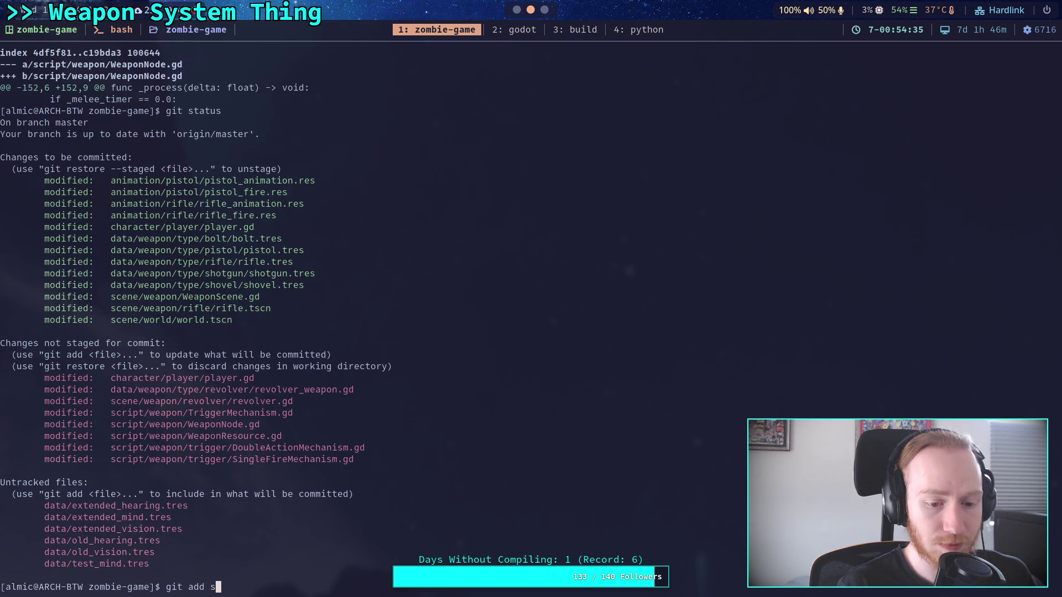
text(we)
key(Tab)
text(Tri)
key(Tab)
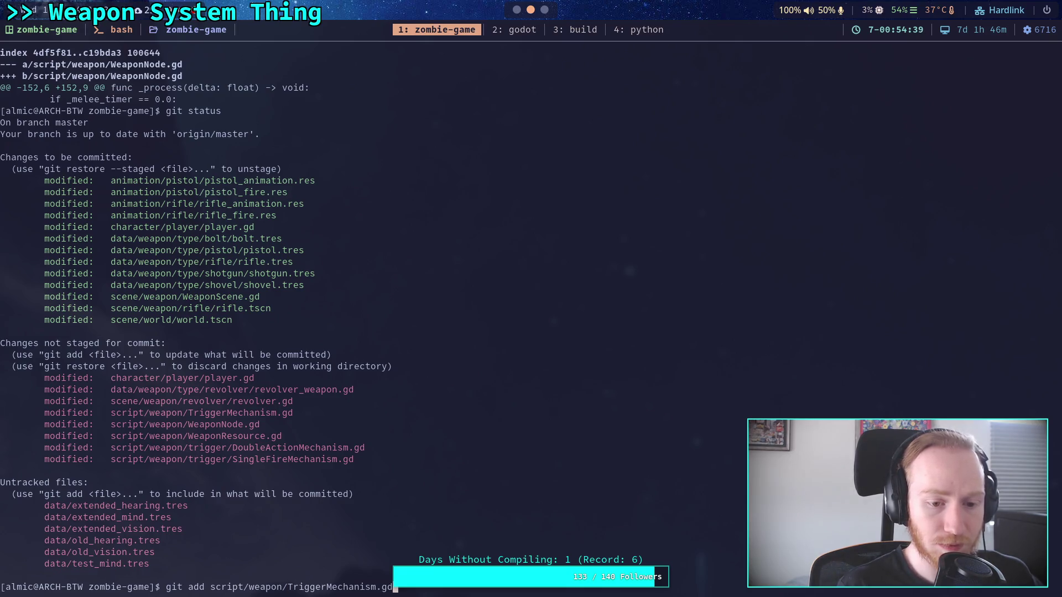
key(Return)
key(super+2)
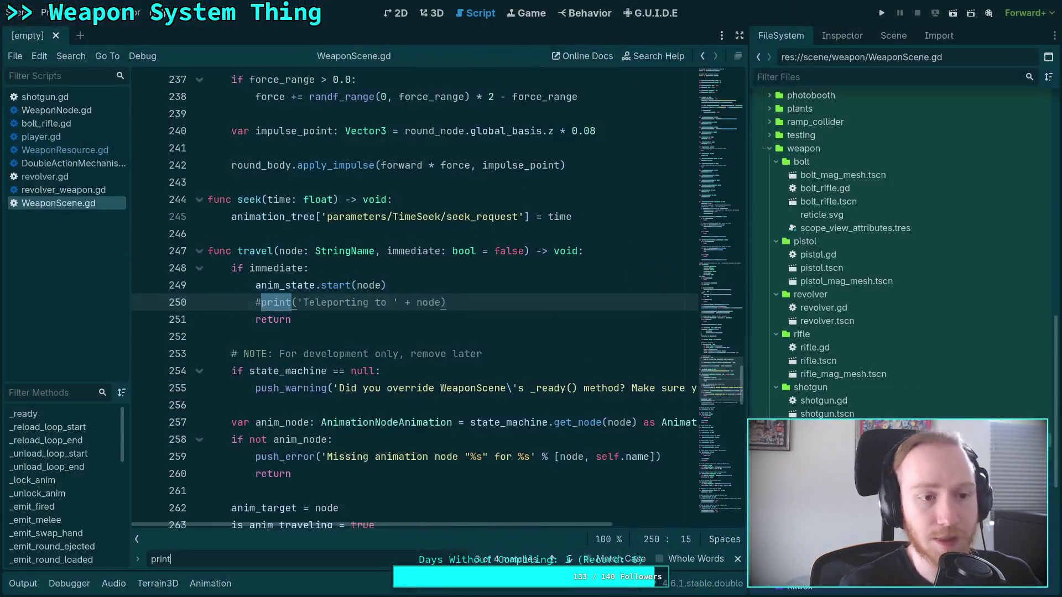
Delete script/weapon/trigger/SingleFireMechanism.gd from the FileSystem dock, confirming with Remove
click(835, 36)
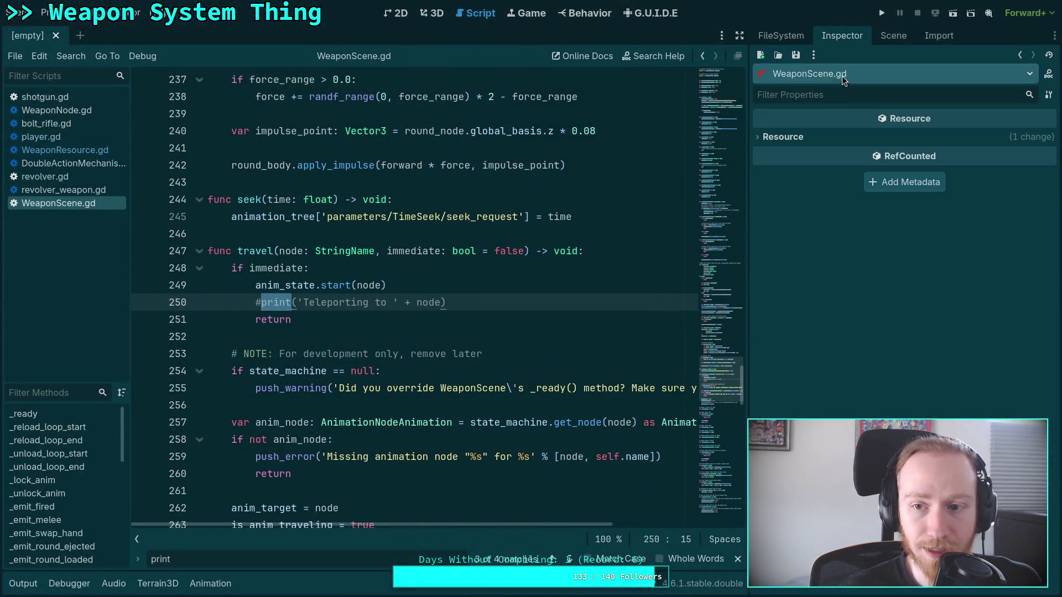
click(781, 35)
scroll(855, 399, down, 5)
click(829, 411)
right_click(835, 411)
click(874, 521)
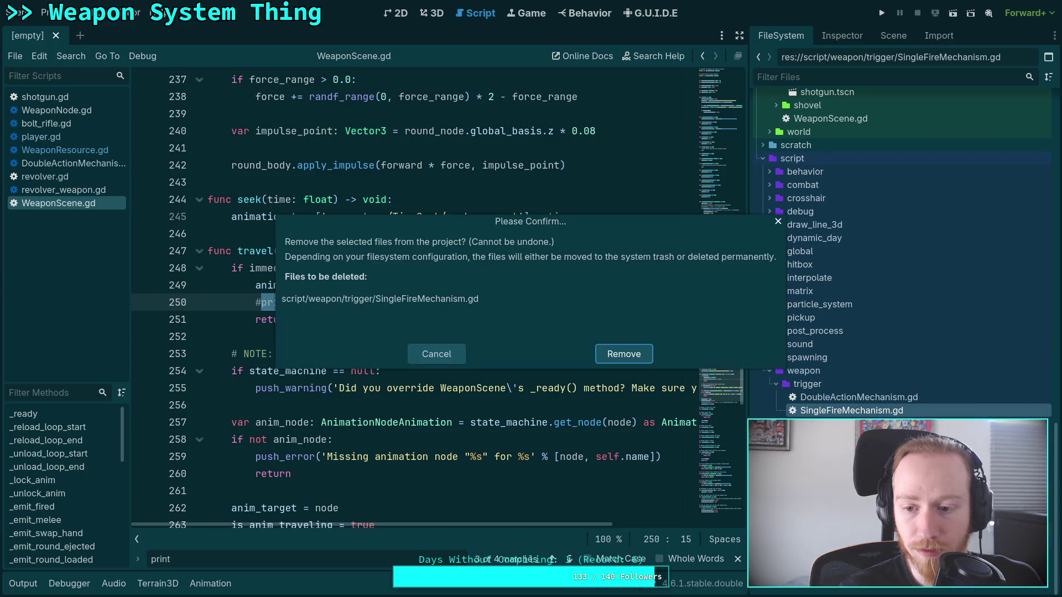
click(636, 353)
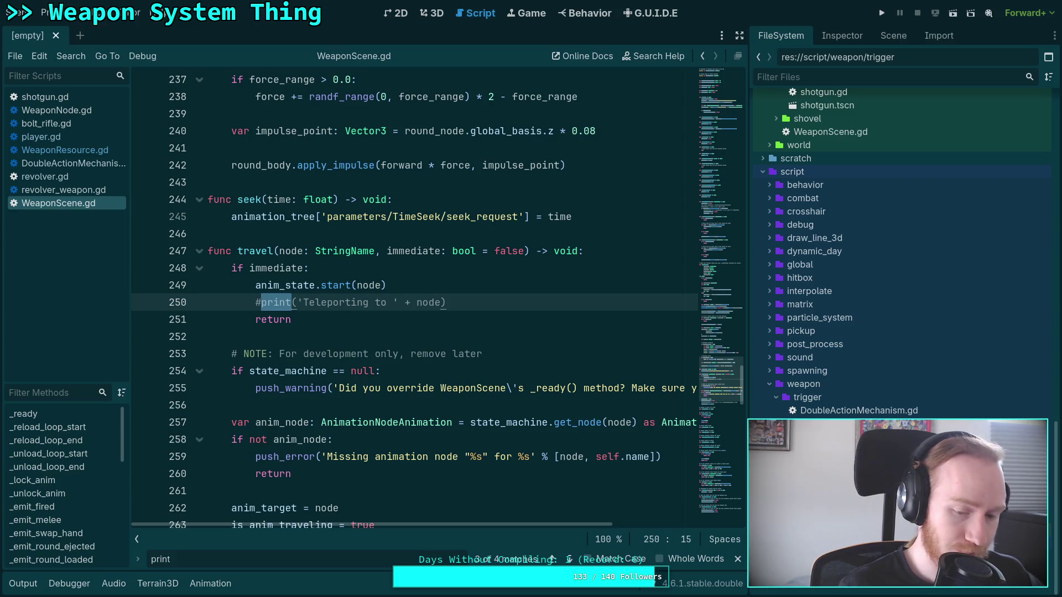
key(super+1)
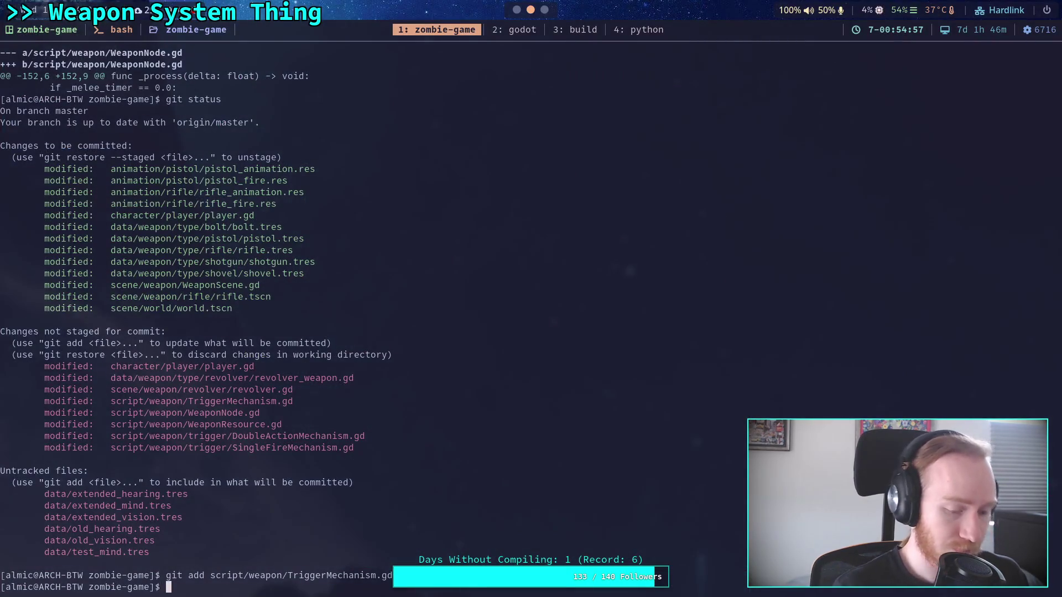
Rerun git status and review the unstaged diff through the revolver.gd and WeaponNode.gd changes
key(Up)
key(Up)
key(Return)
text(git add scr)
key(BackSpace)
key(BackSpace)
key(BackSpace)
text(diff)
key(Return)
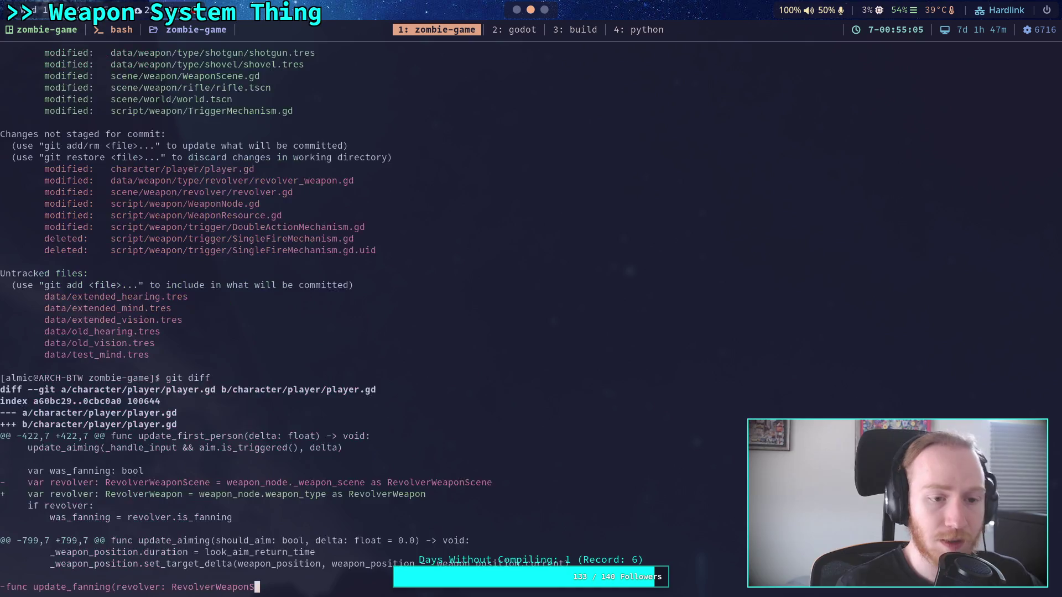
key(space)
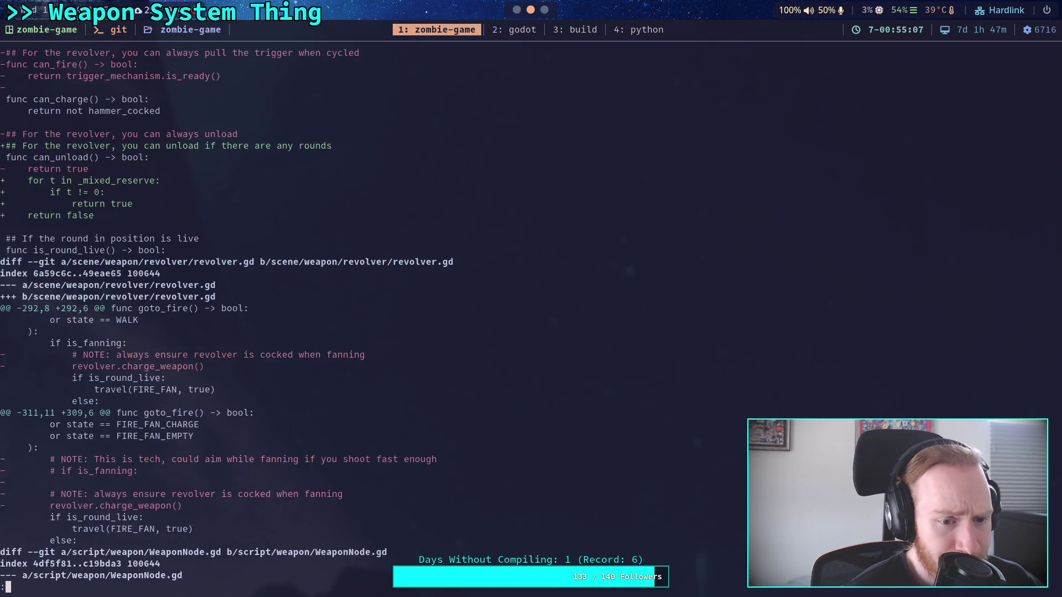
key(space)
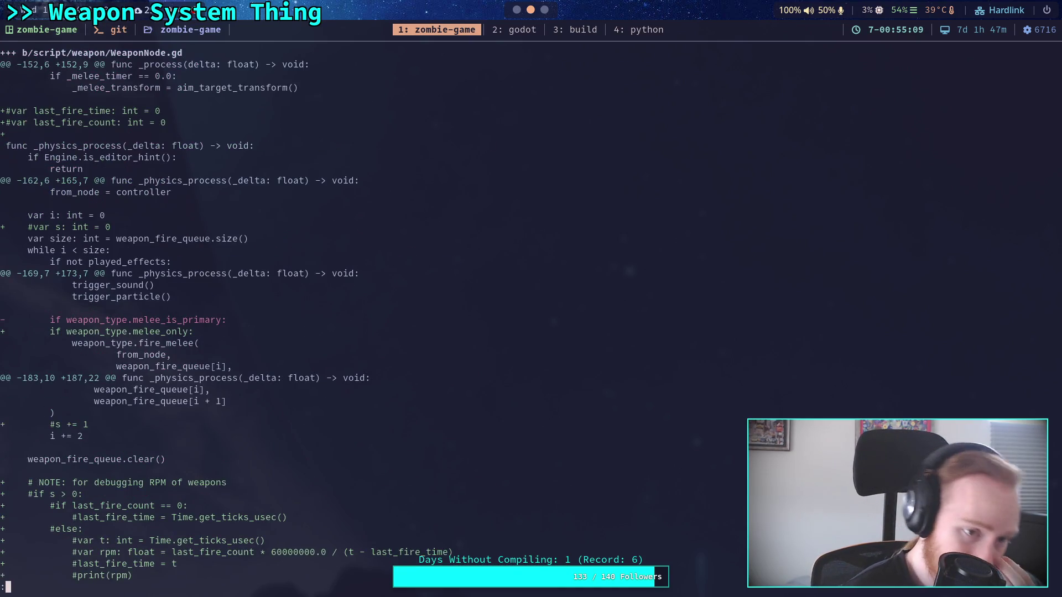
key(Down)
key(Down)
key(Down)
key(Down)
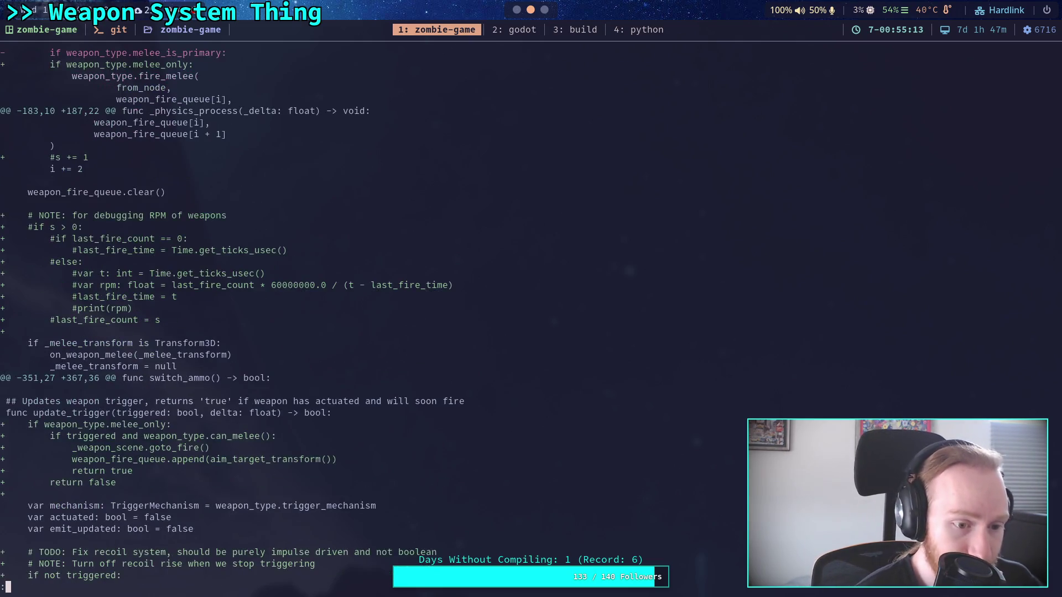
key(Down)
key(Down)
key(Down)
key(Down)
key(Down)
key(Down)
key(Down)
key(Down)
key(Down)
key(Down)
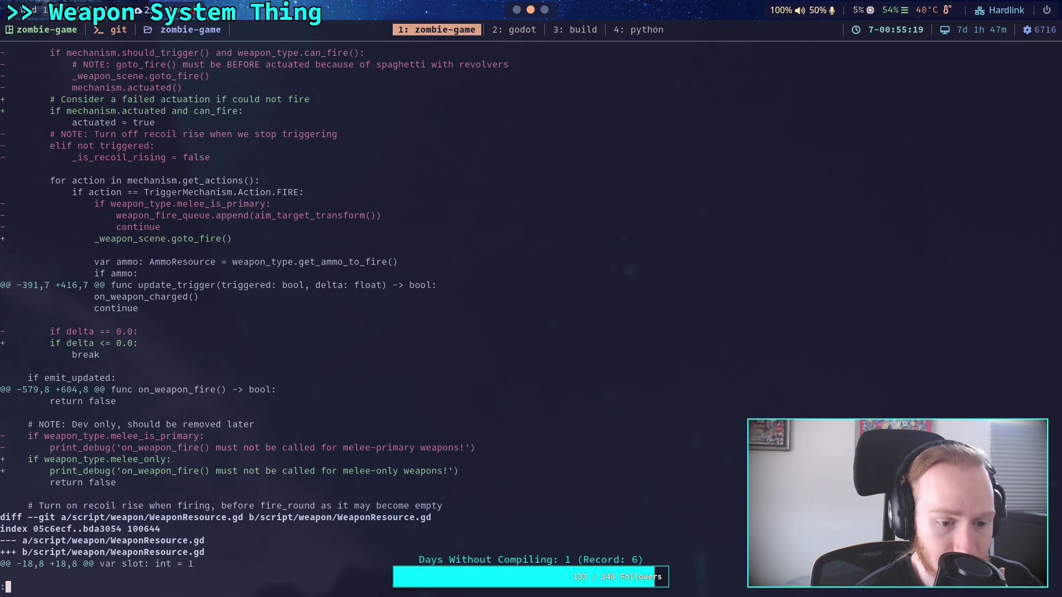
key(Down)
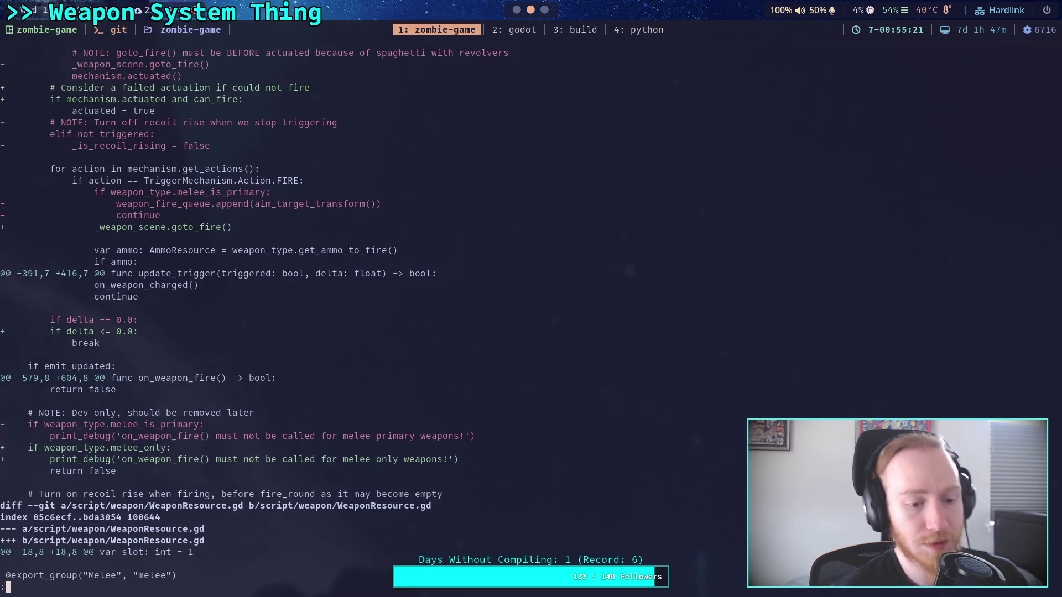
Quit the pager, check status, and stage script/weapon/WeaponNode.gd
text(qgit status)
key(Return)
text(git add script/weapon/)
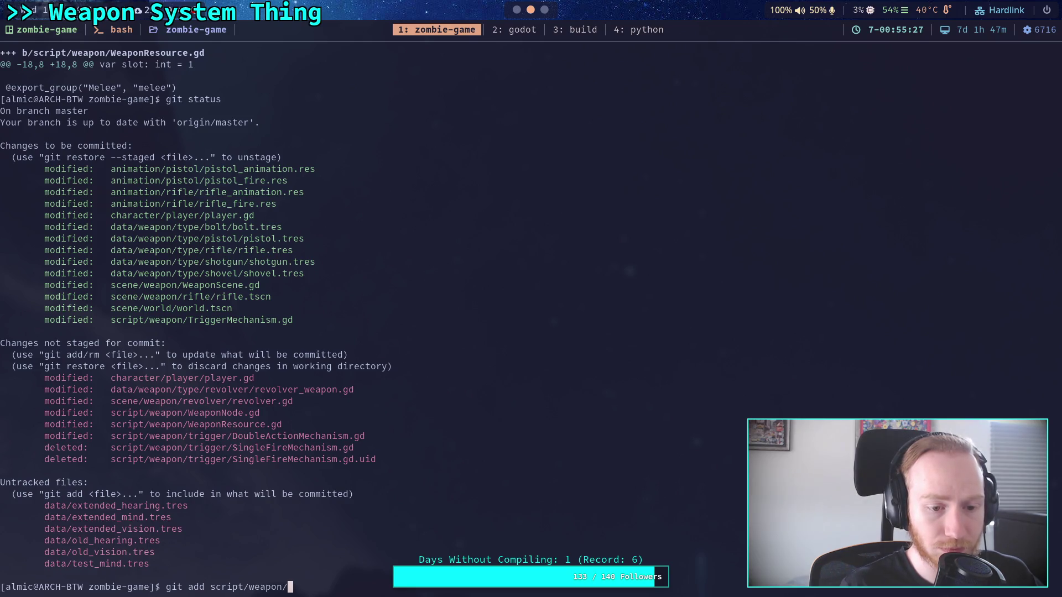
text(WeaponNo)
key(Tab)
key(Return)
Review the remaining unstaged diff up to the DoubleActionMechanism.gd changes
text(git diff)
key(Return)
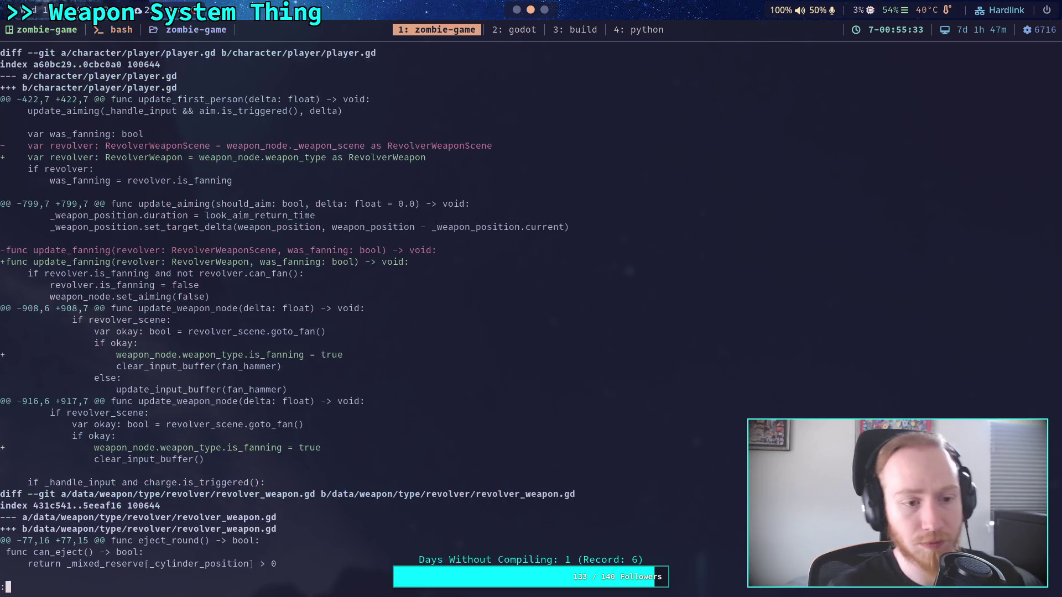
key(space)
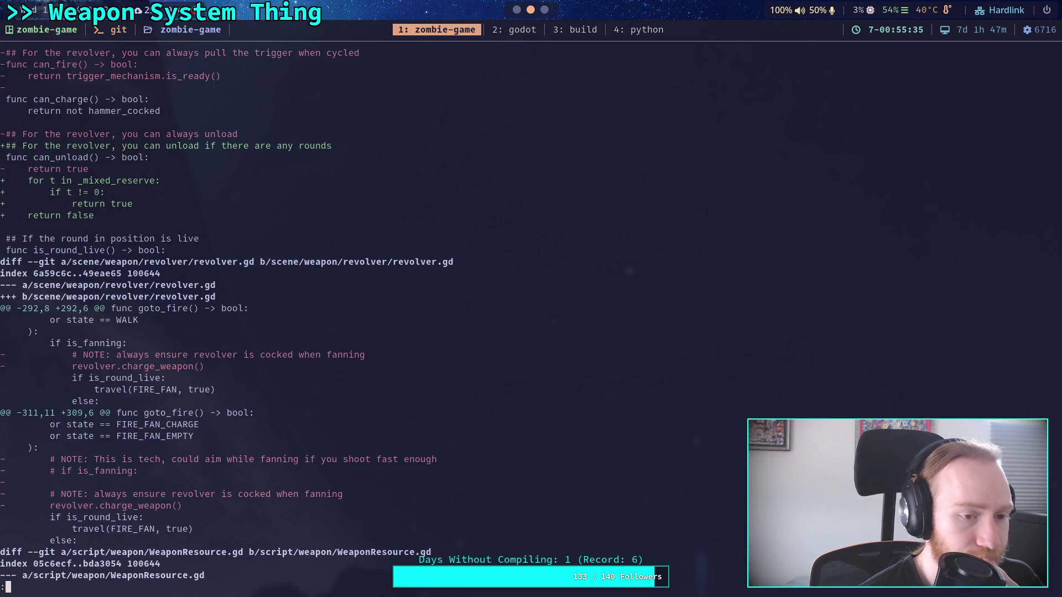
key(space)
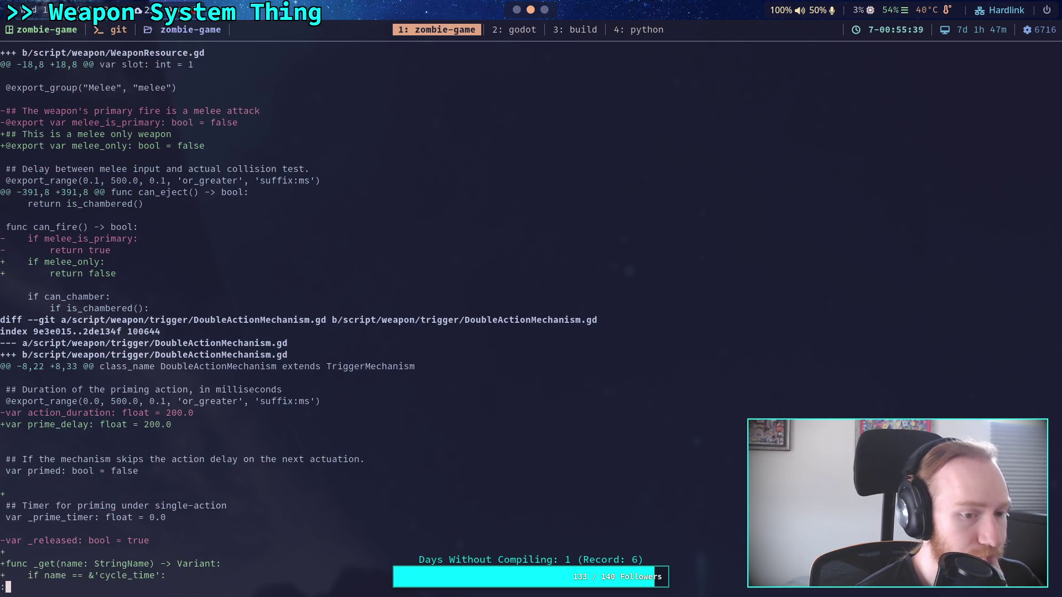
text(q;)
key(BackSpace)
Stage script/weapon/WeaponResource.gd and show the remaining unstaged diff
text(git add script/we)
key(Tab)
text(WeaponR)
key(Tab)
key(Return)
text(git diff)
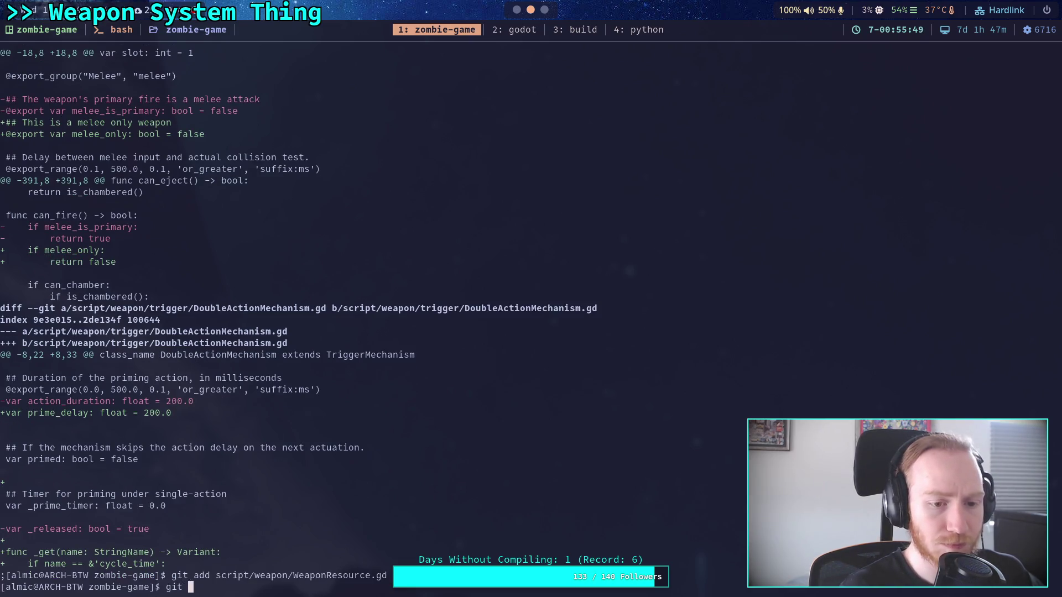
key(Return)
Scroll through the DoubleActionMechanism.gd and deleted SingleFireMechanism.gd hunks to the diff's end
key(space)
key(space)
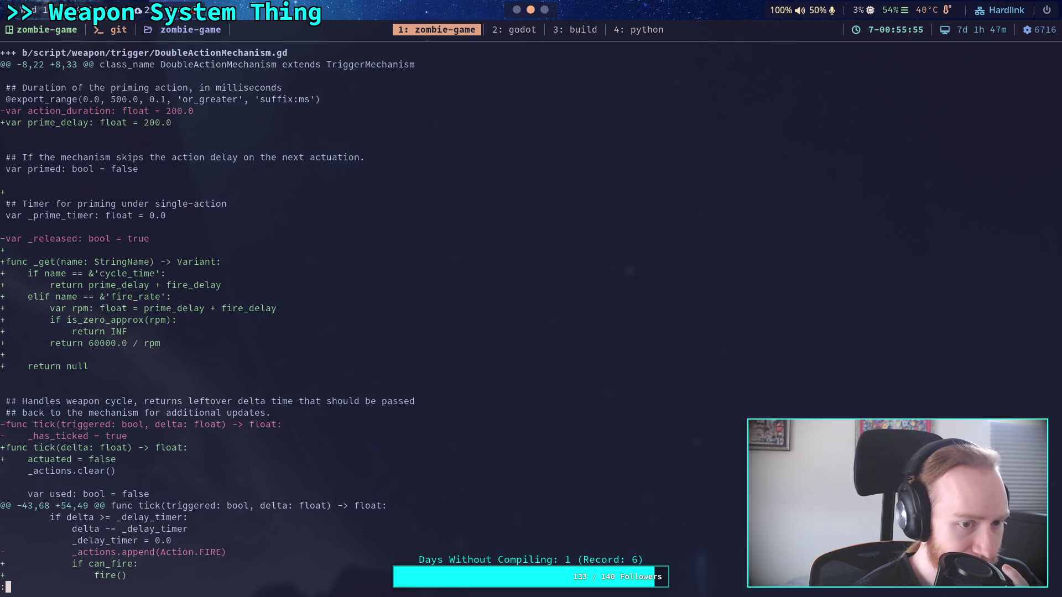
scroll(208, 314, down, 9)
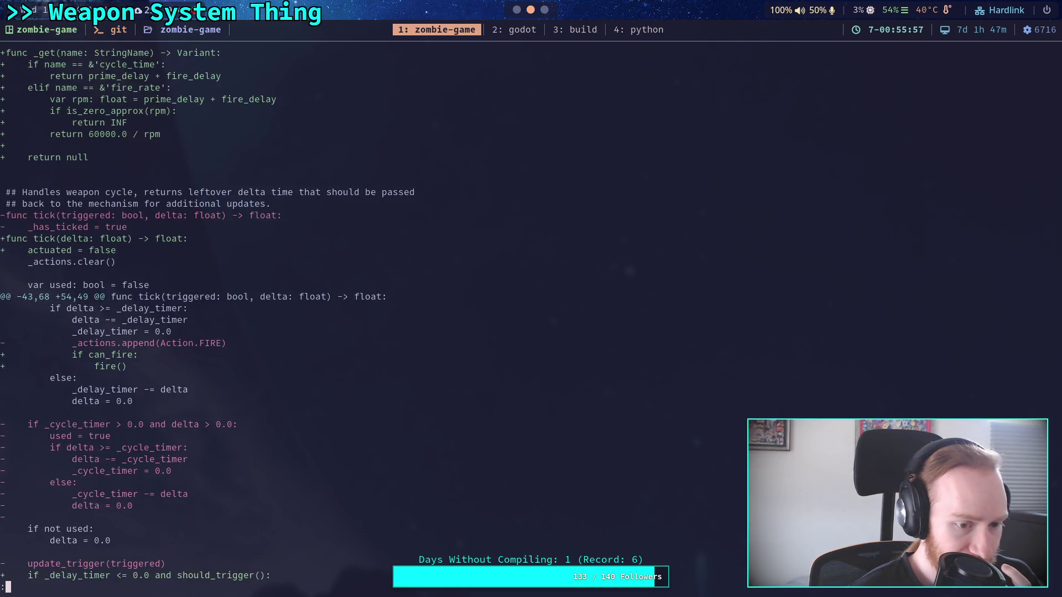
scroll(207, 314, down, 5)
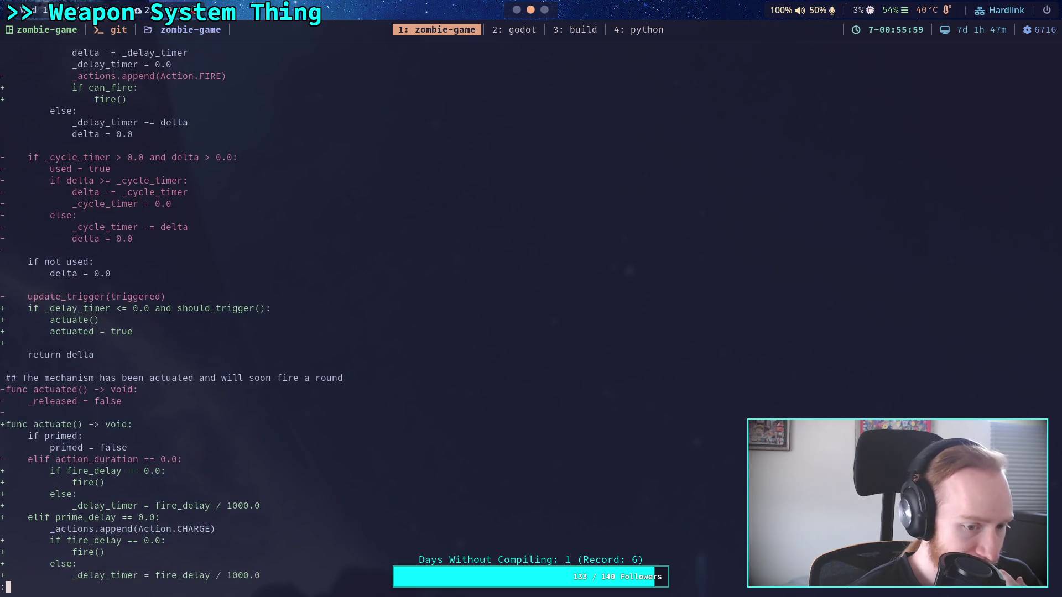
scroll(207, 313, down, 10)
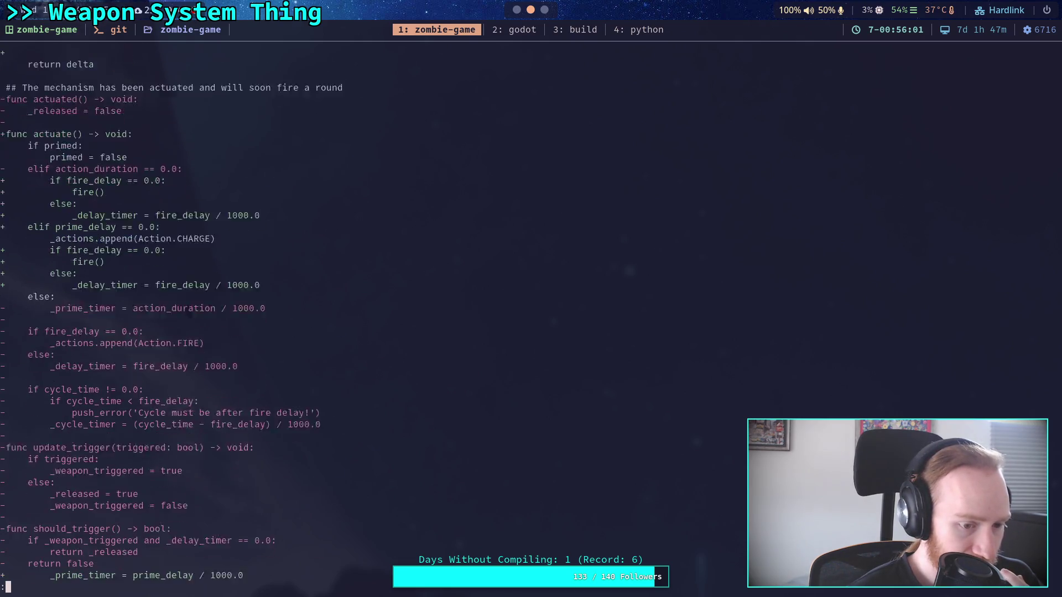
scroll(208, 314, down, 3)
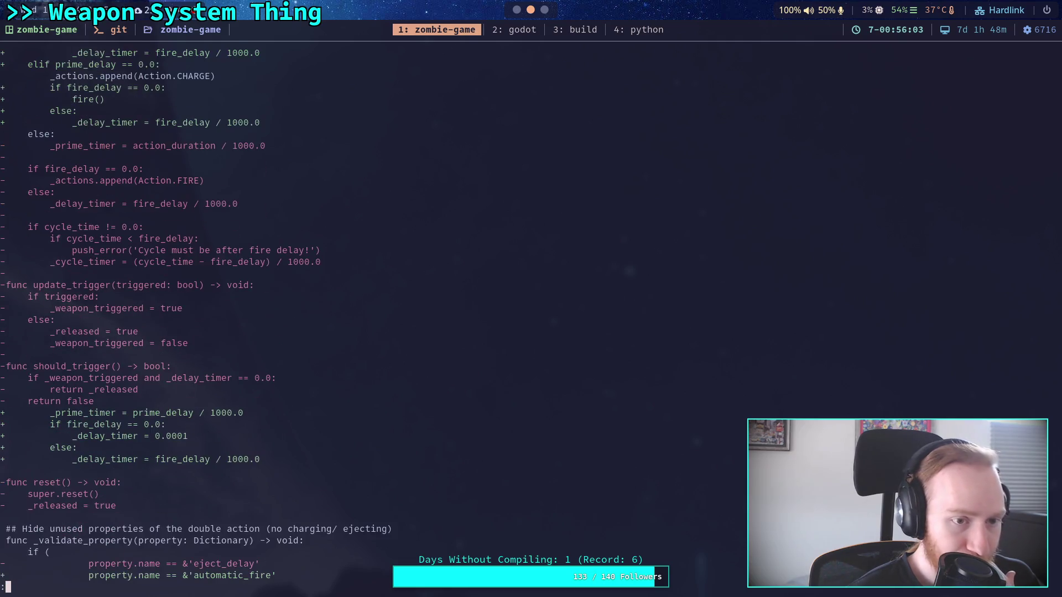
scroll(207, 313, down, 4)
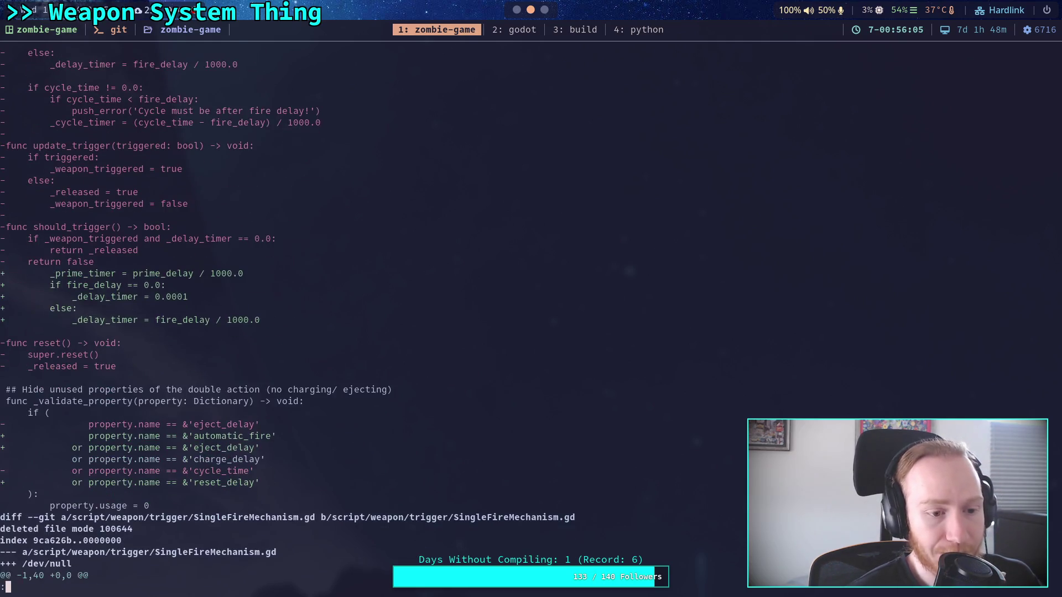
scroll(207, 314, down, 2)
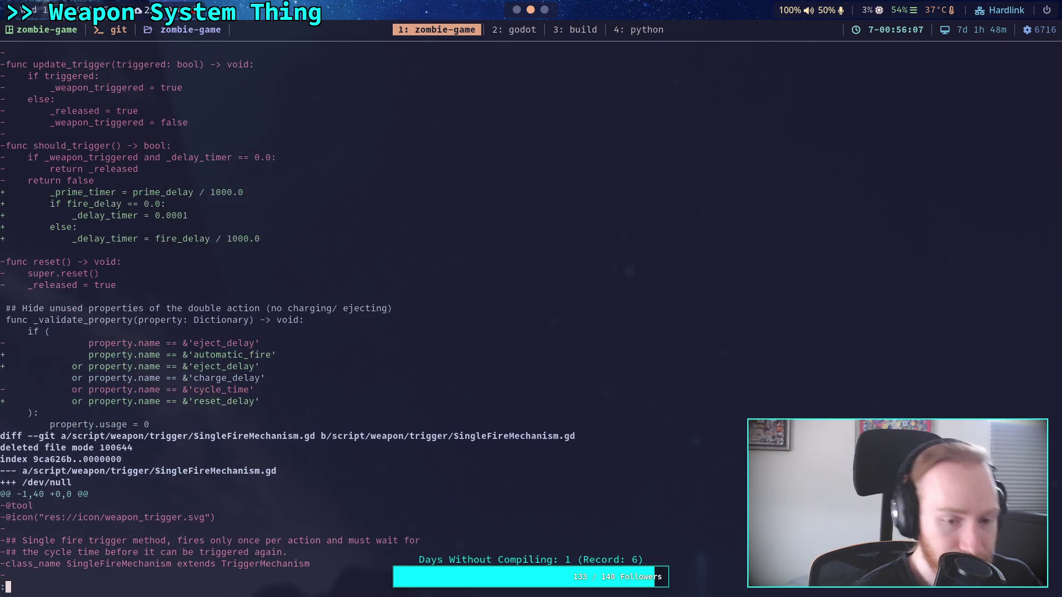
Quit the pager and run git status, showing 16 staged files
text(q)
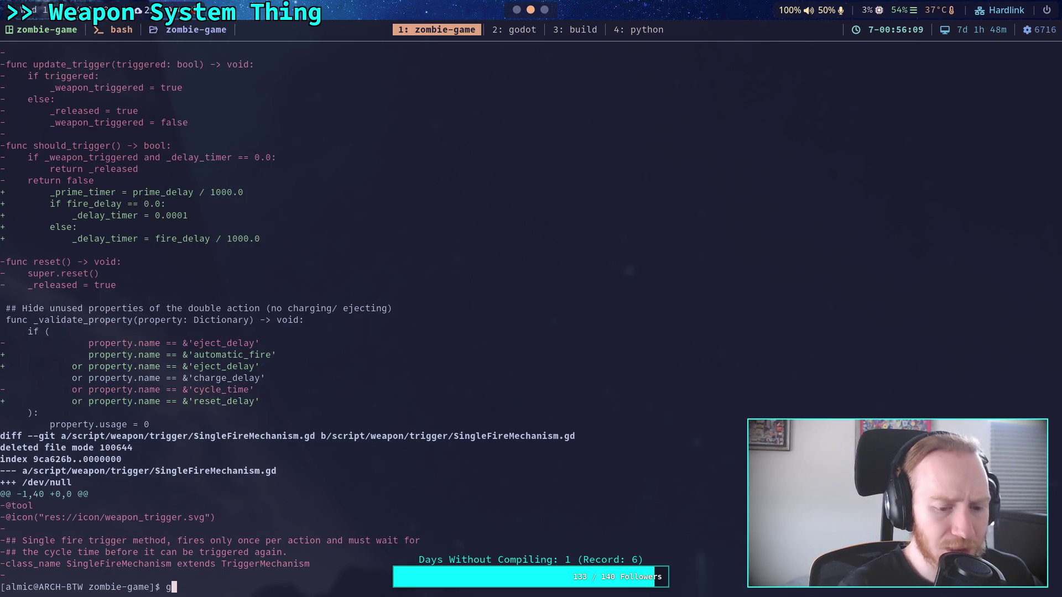
text(git status)
key(Return)
text(git)
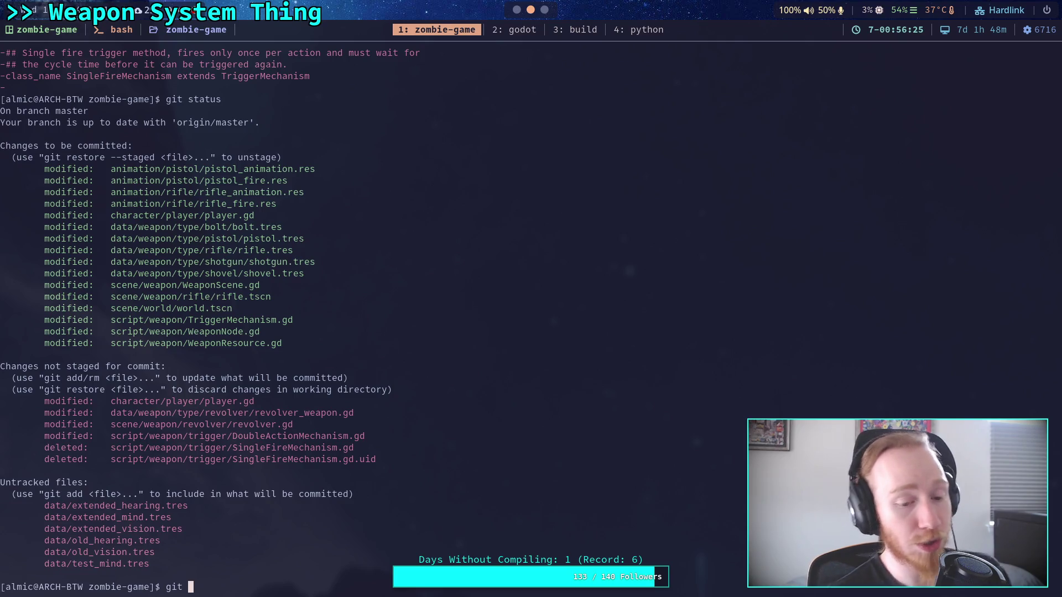
Stage script/weapon/trigger/DoubleActionMechanism.gd, fixing the command's missing add subcommand
text(script/weapon/trigger/)
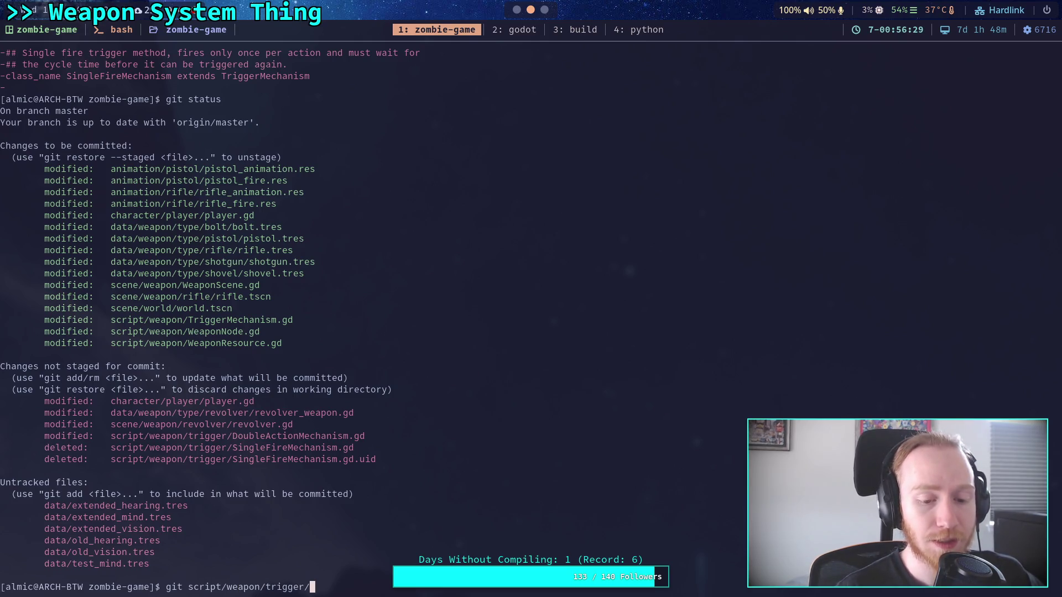
text(Doi)
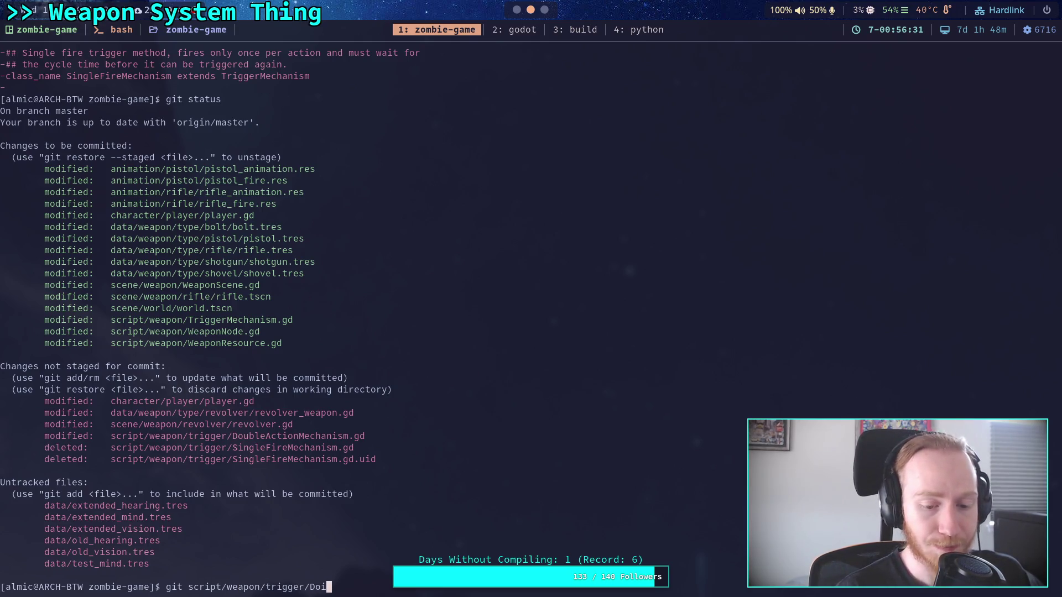
key(Tab)
key(Return)
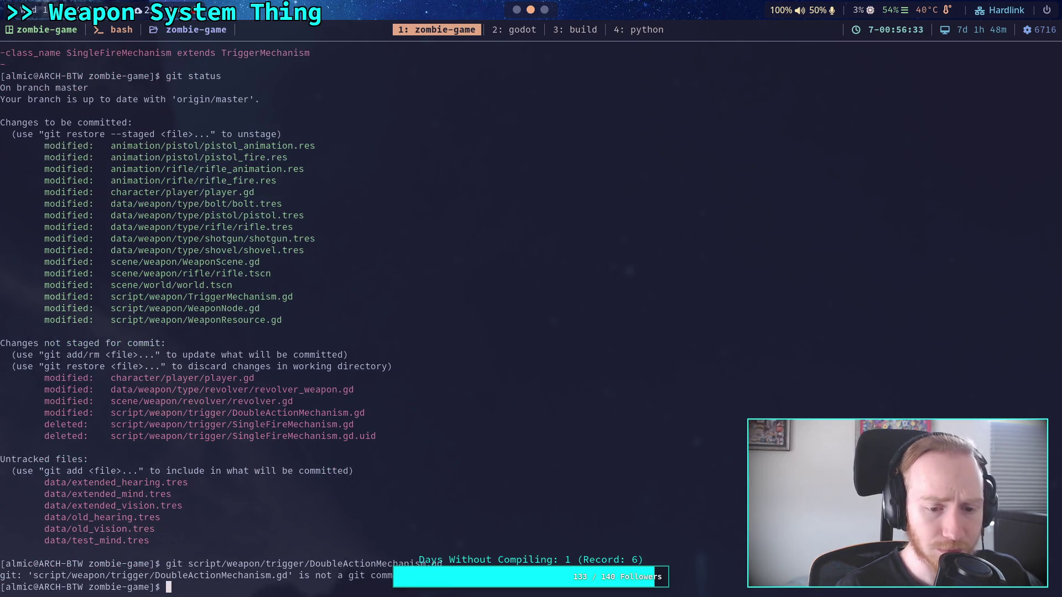
text(git)
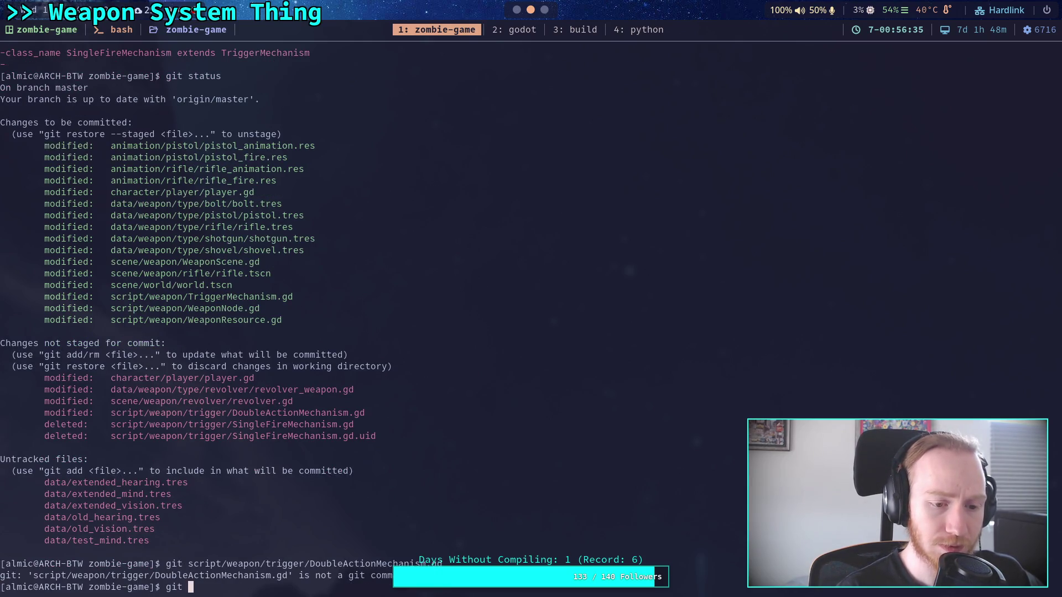
key(Up)
key(Left)
key(Left)
key(Left)
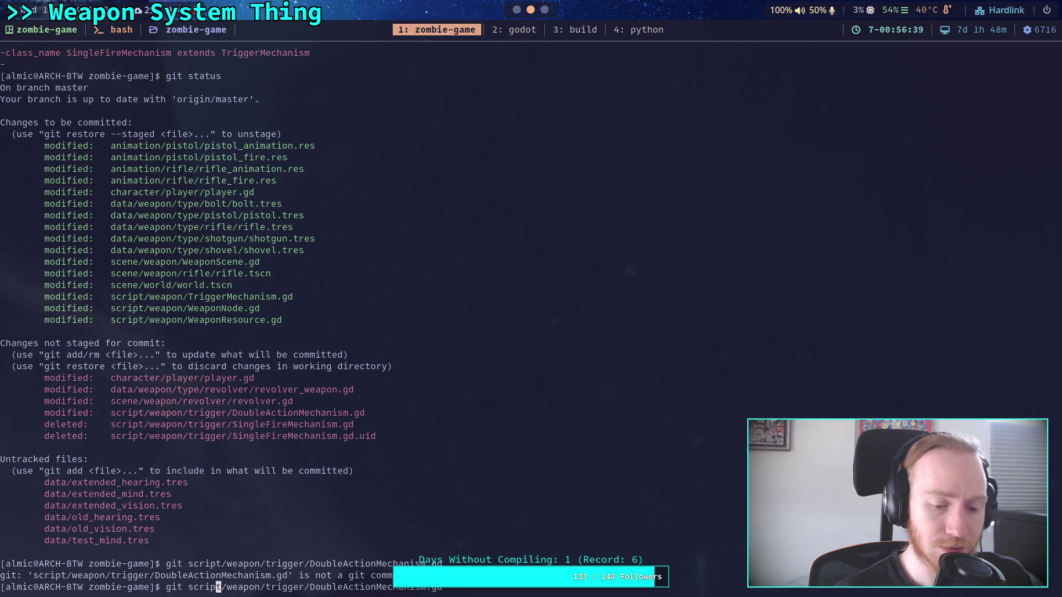
key(Left)
key(Left)
key(Left)
text(add)
key(Return)
Stage the whole script/weapon/trigger/ folder, check git status, and run git diff --staged
text(git add scr)
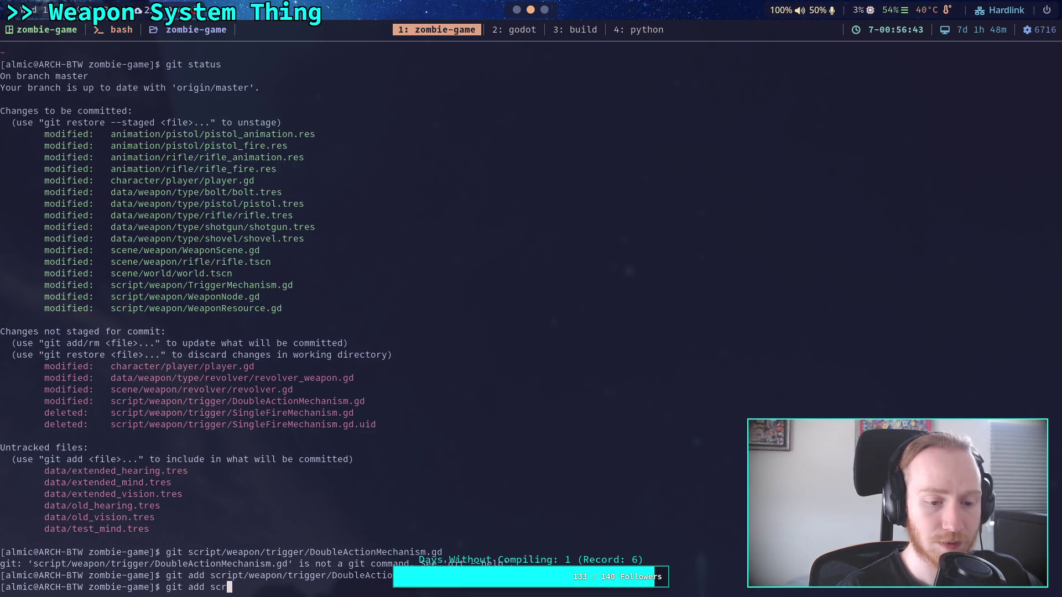
key(Tab)
key(Tab)
text(ipt/weapon/trigger/)
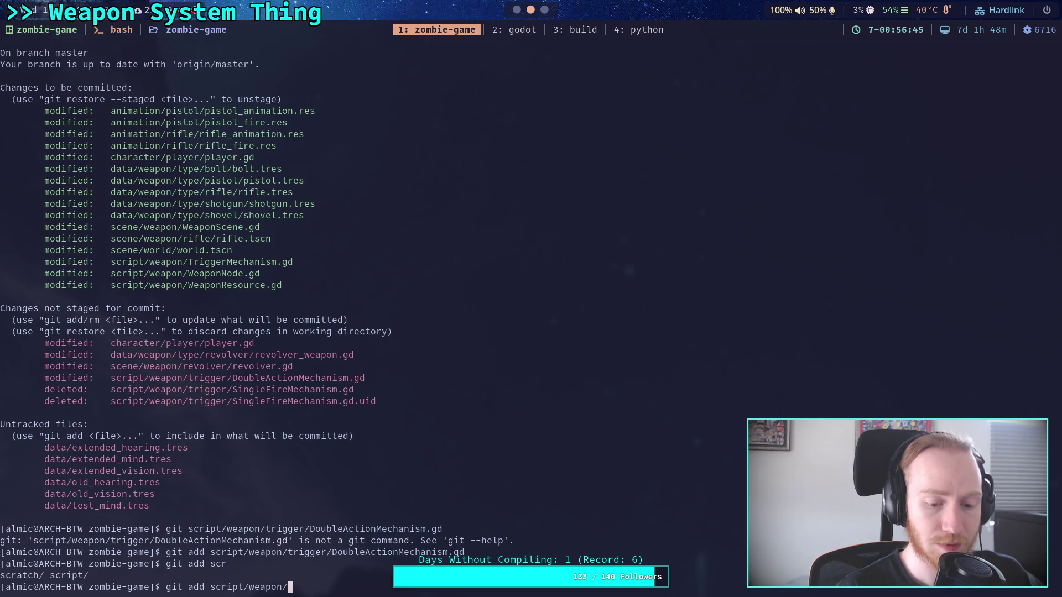
key(Return)
text(git )
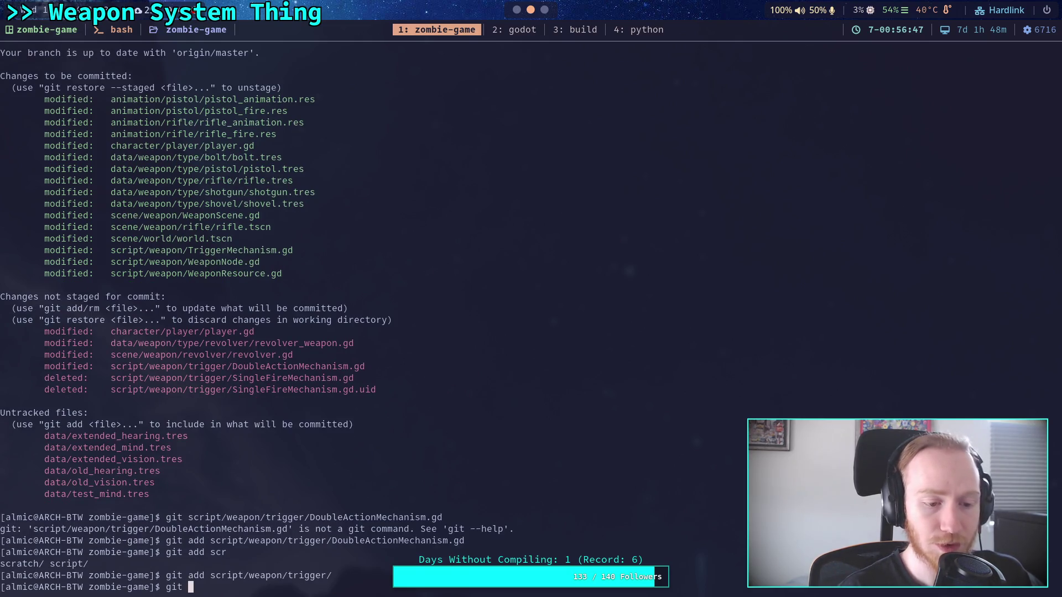
text(status)
key(Return)
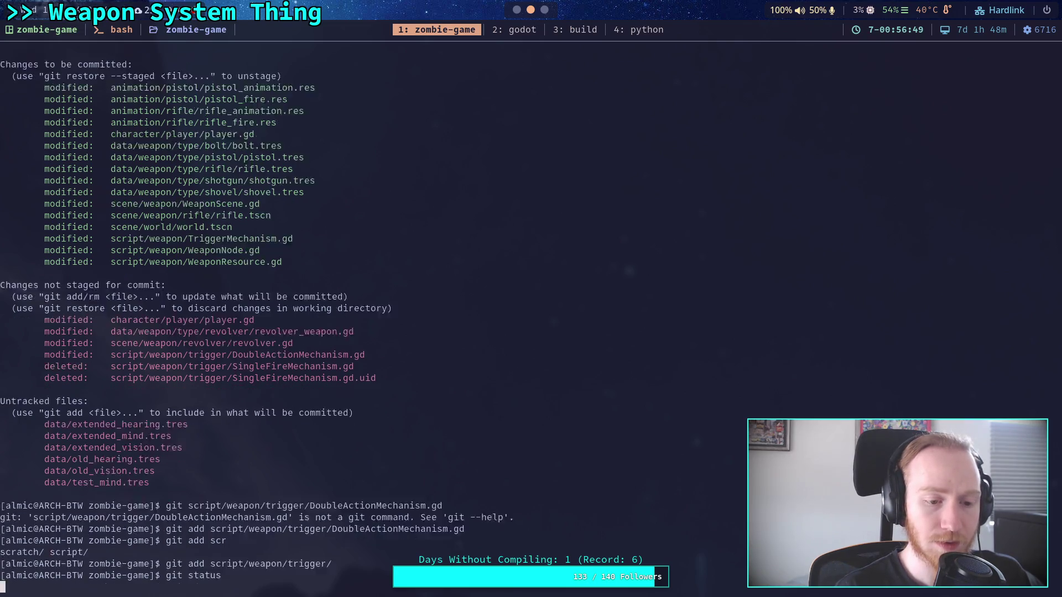
text(git d)
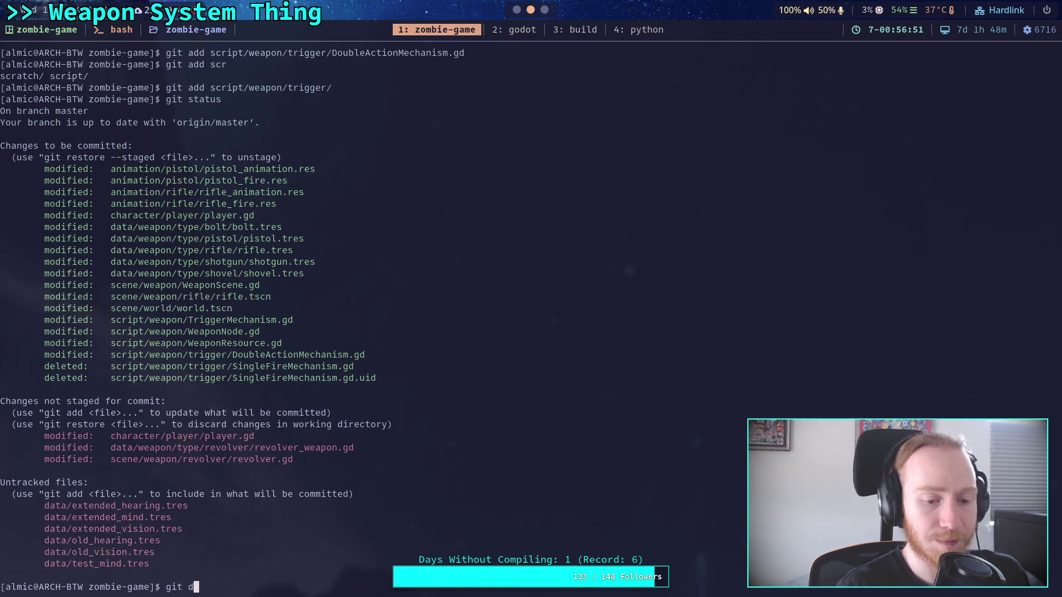
text(iff --staged)
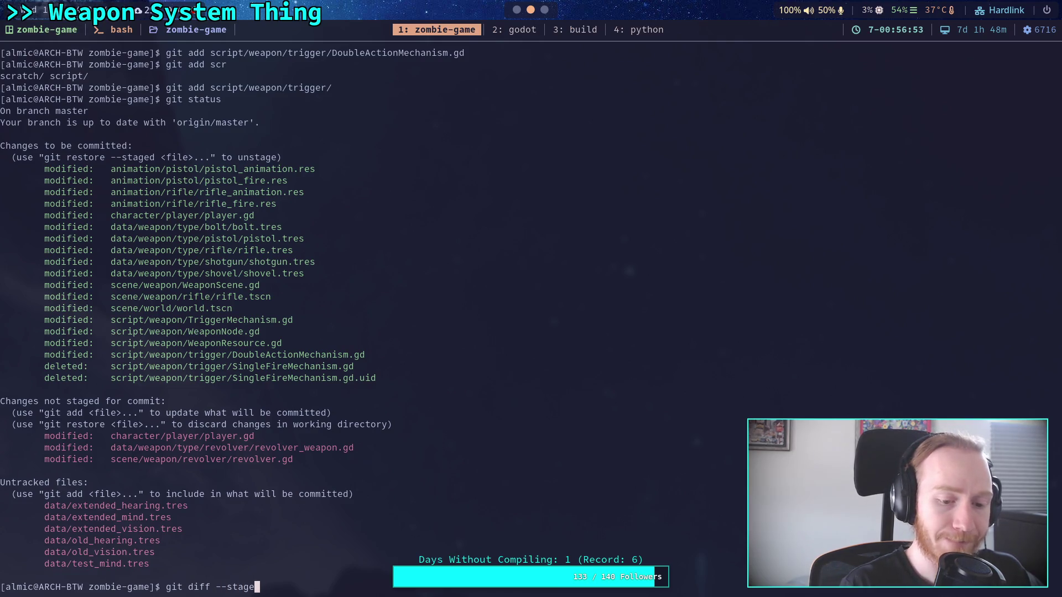
key(Return)
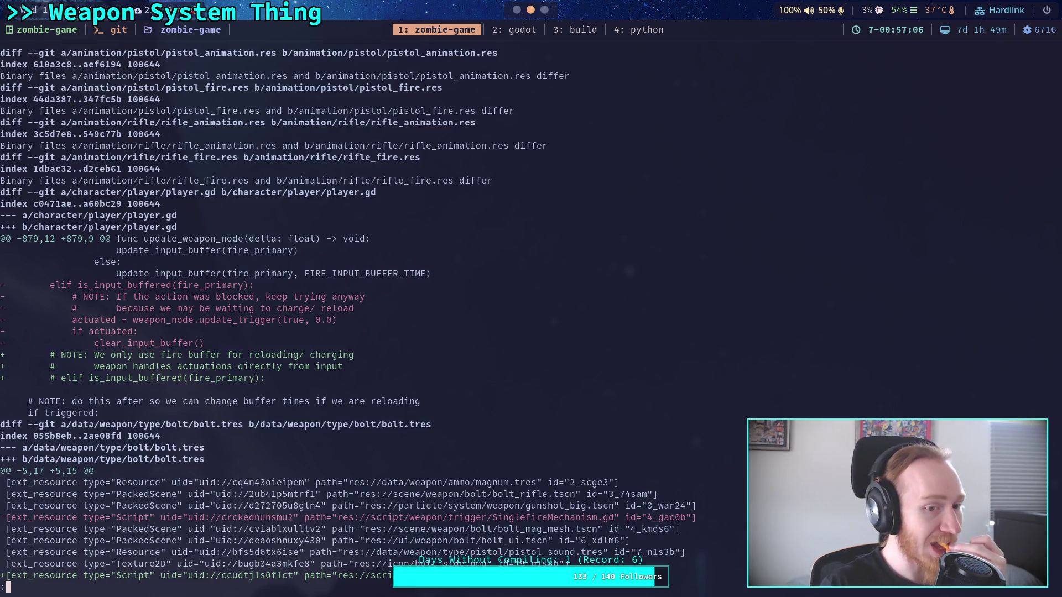
Page the staged diff through pistol.tres, rifle.tres, shotgun, shovel, WeaponScene.gd and rifle.tscn
key(space)
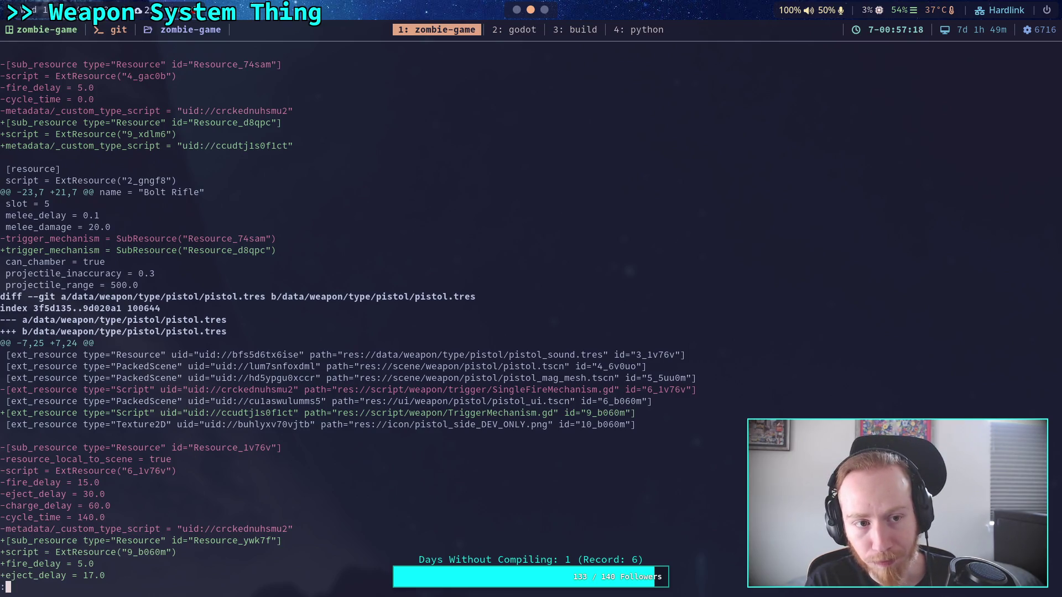
key(space)
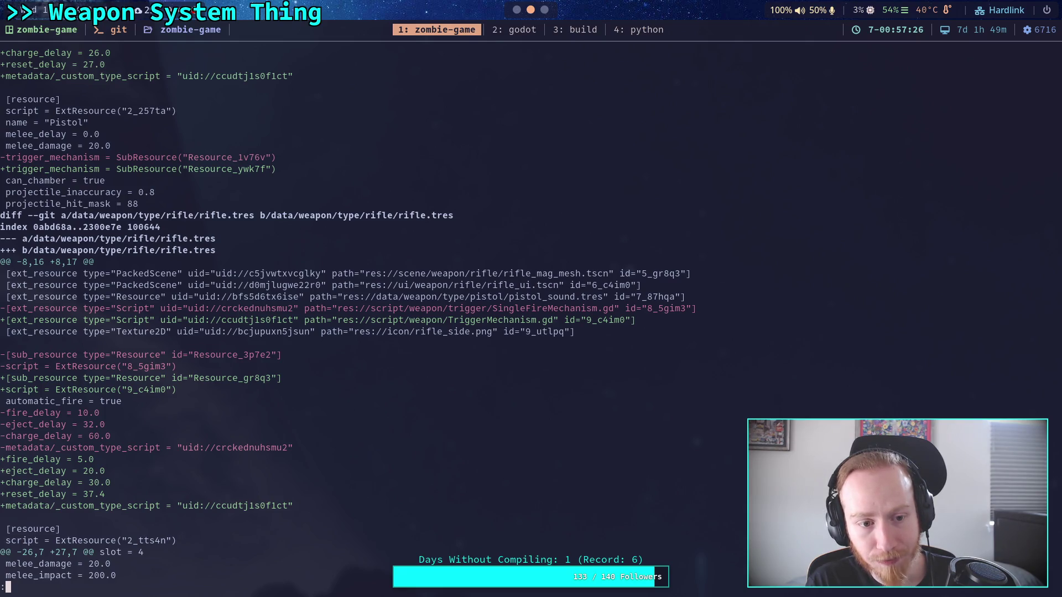
key(space)
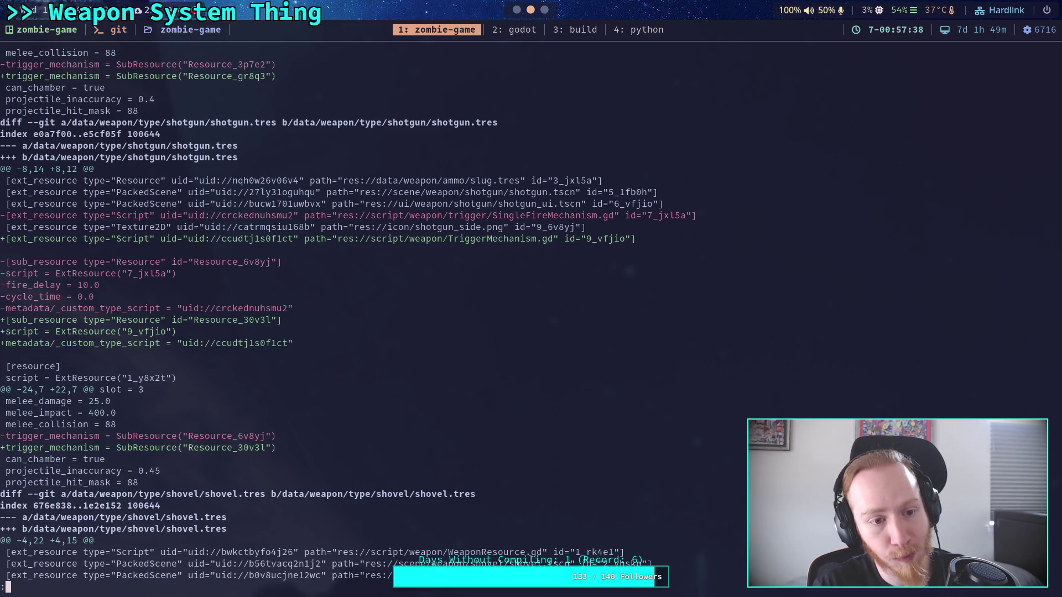
key(space)
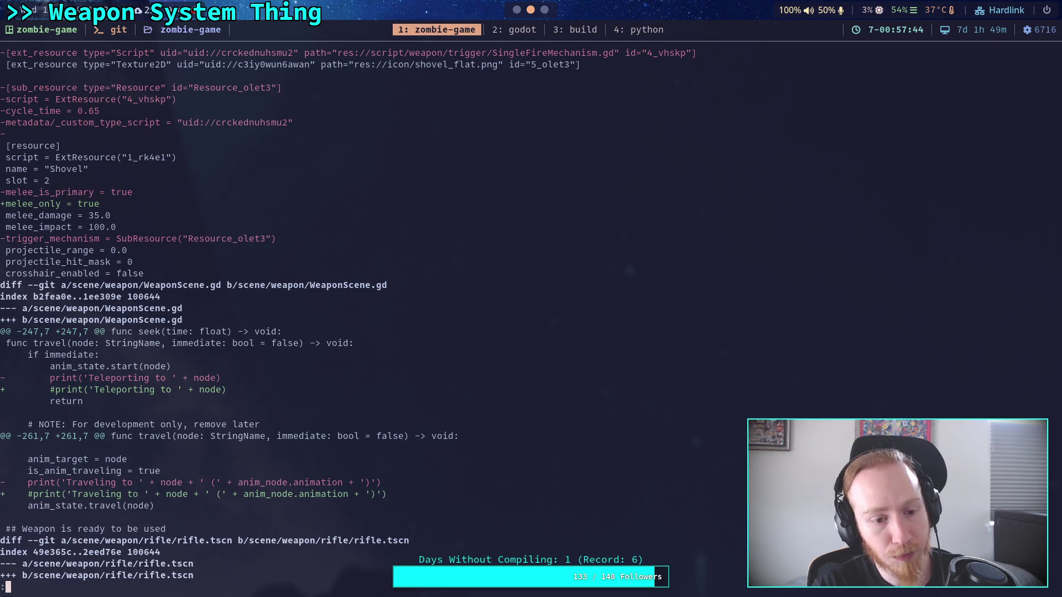
key(space)
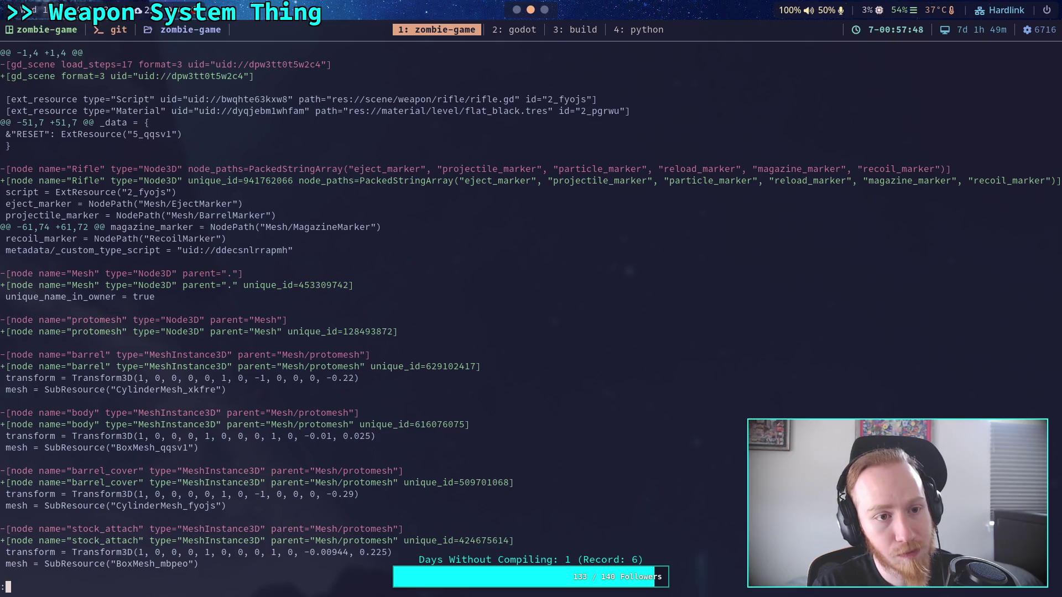
Page past world.tscn through TriggerMechanism.gd's timer, property list, tick and update_trigger changes
key(space)
key(space)
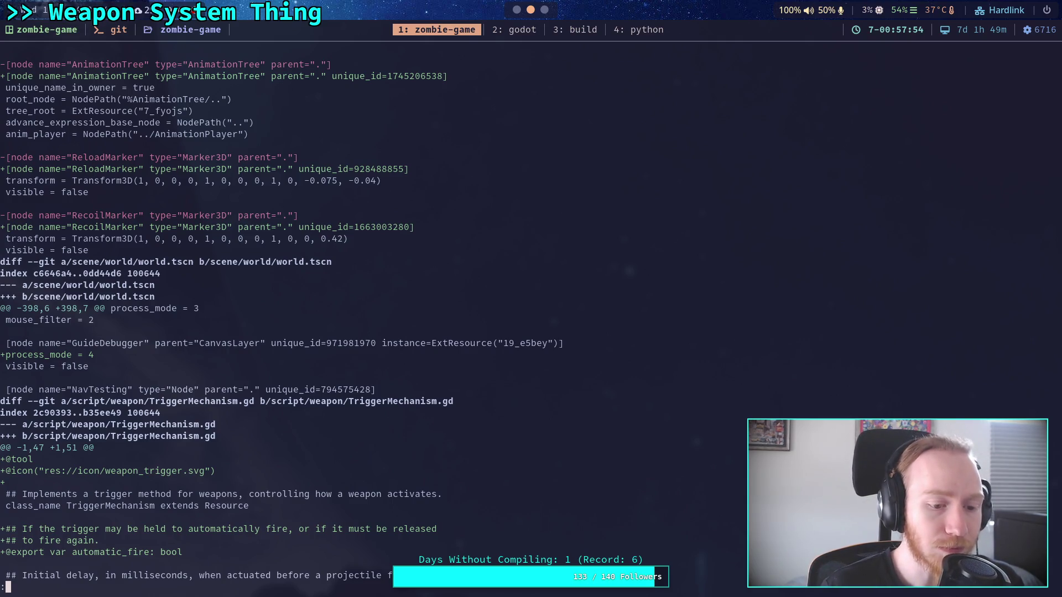
key(space)
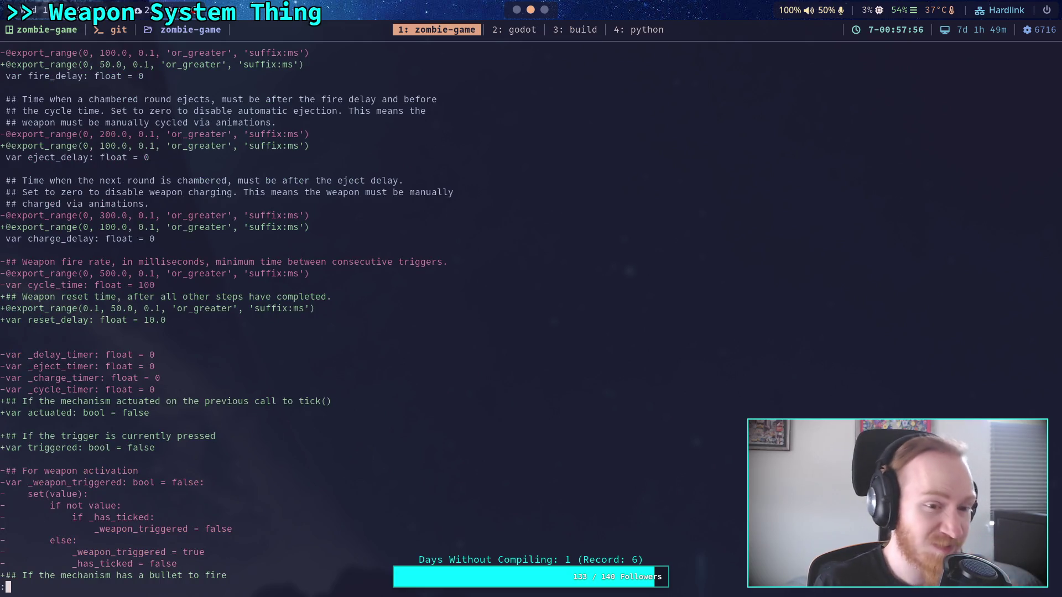
key(space)
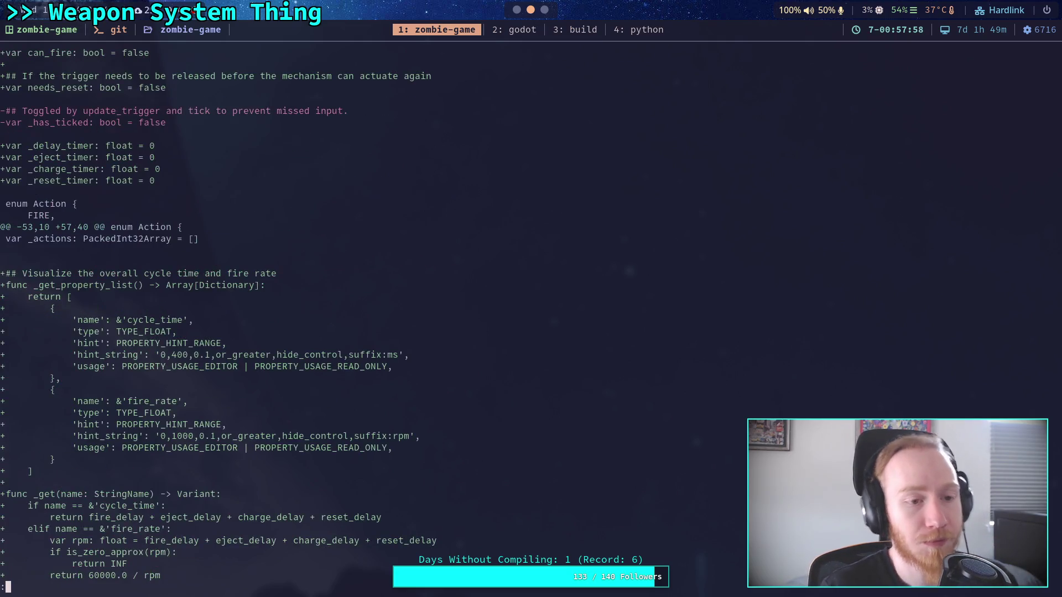
key(space)
key(space)
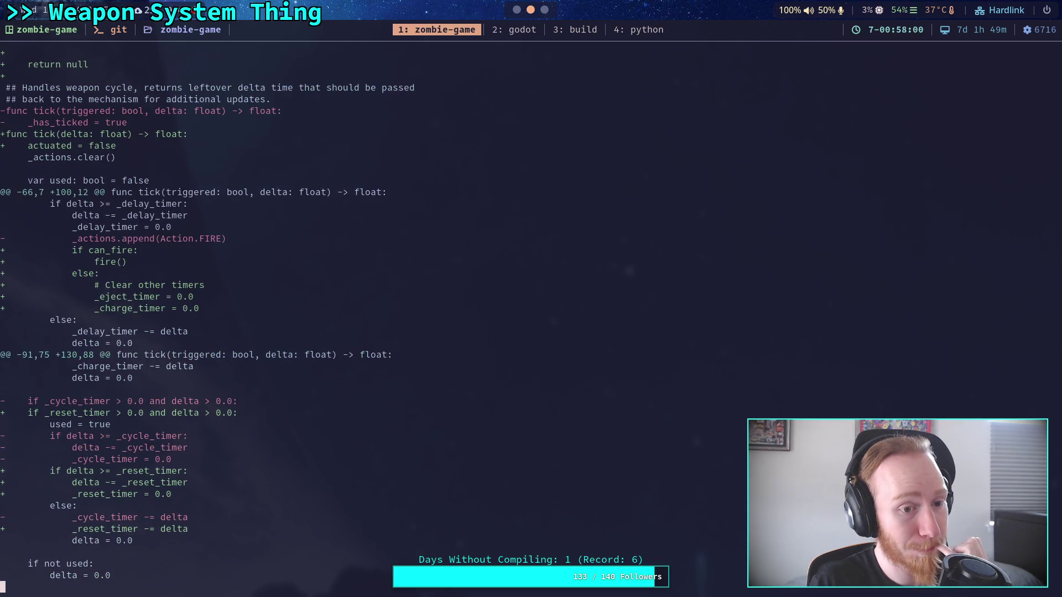
key(space)
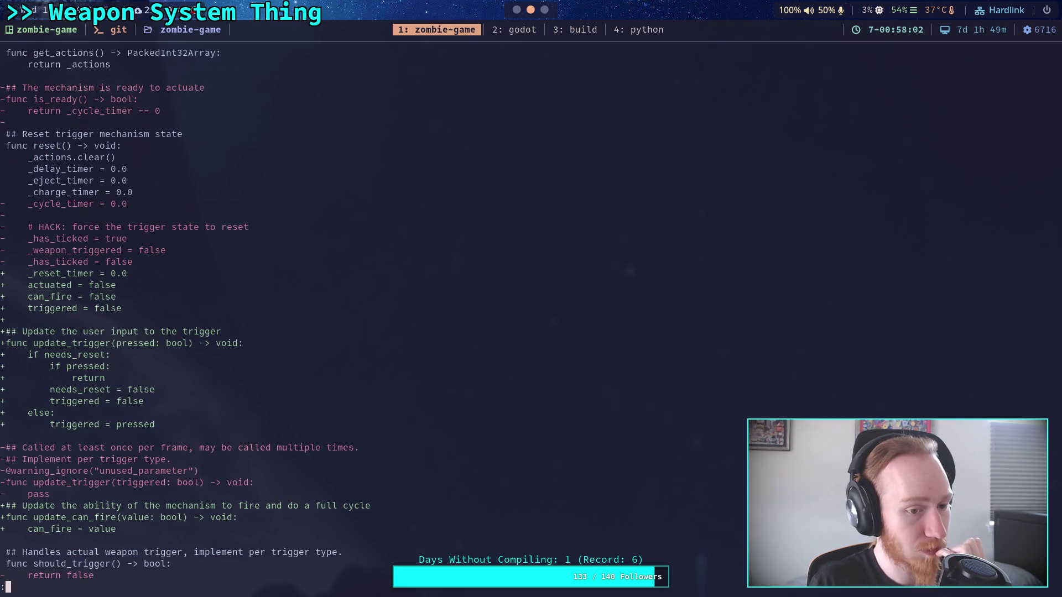
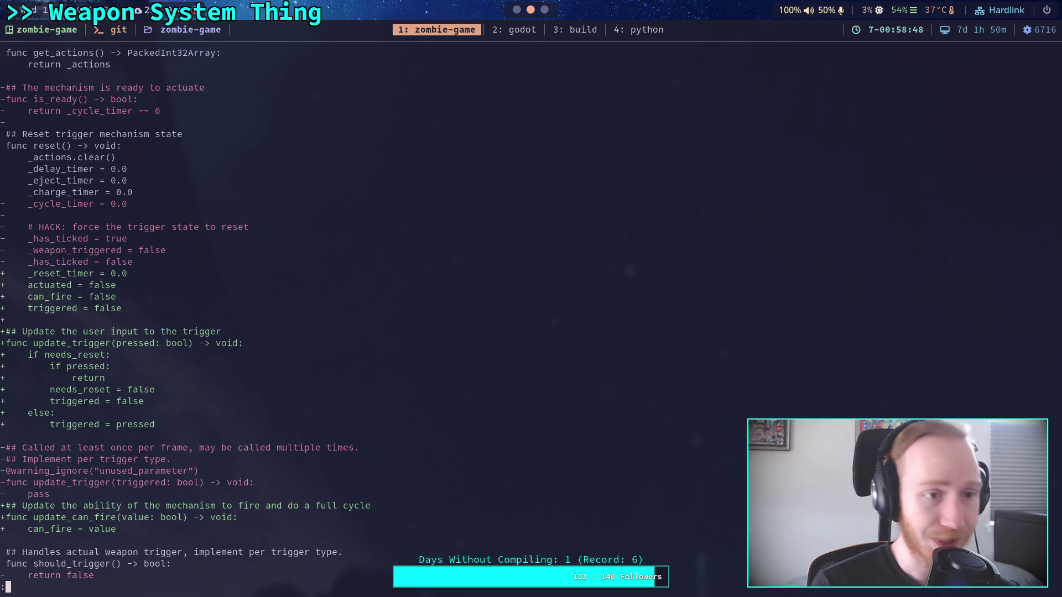
Page through the rest of the staged diff up to DoubleActionMechanism.gd, then check git status
key(space)
key(d)
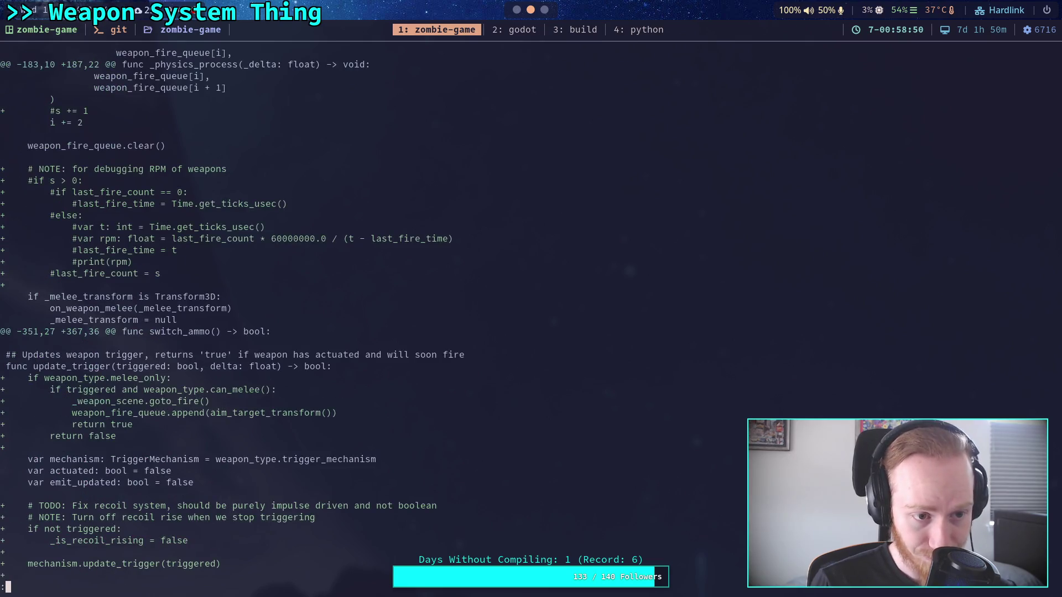
key(space)
key(space)
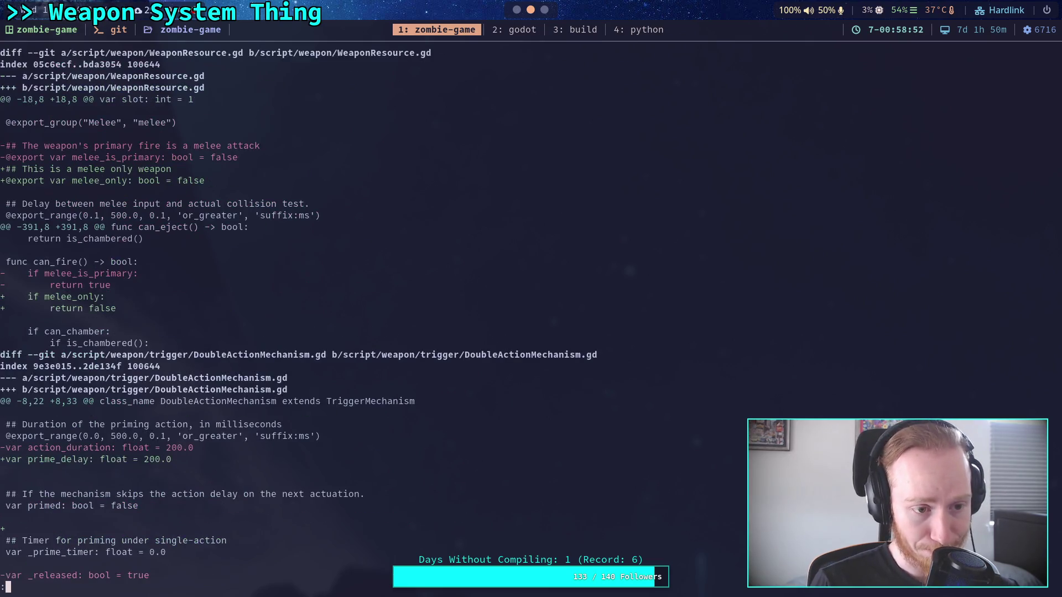
key(space)
key(space)
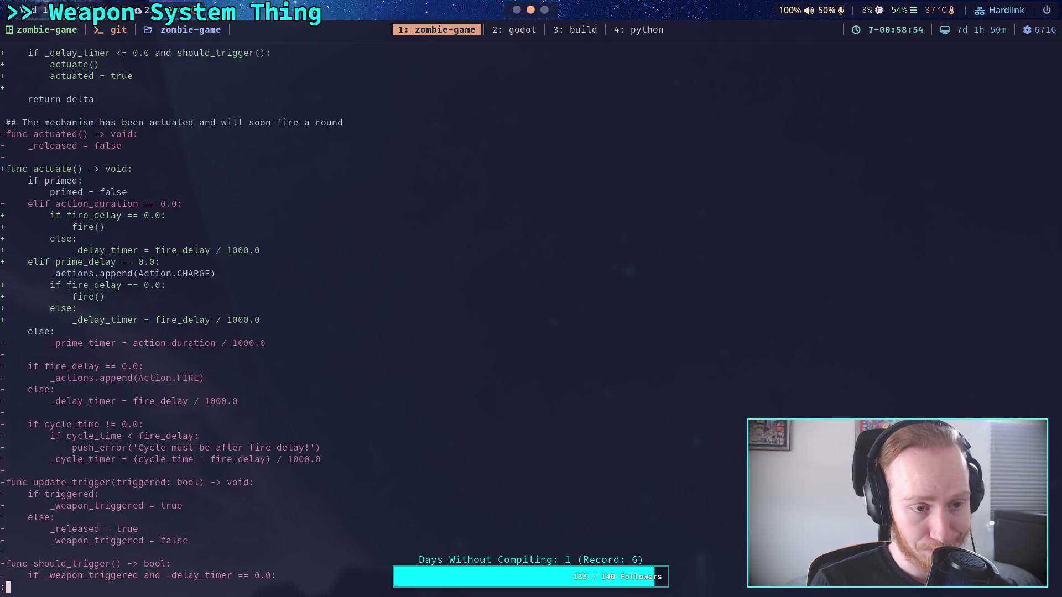
key(space)
key(space)
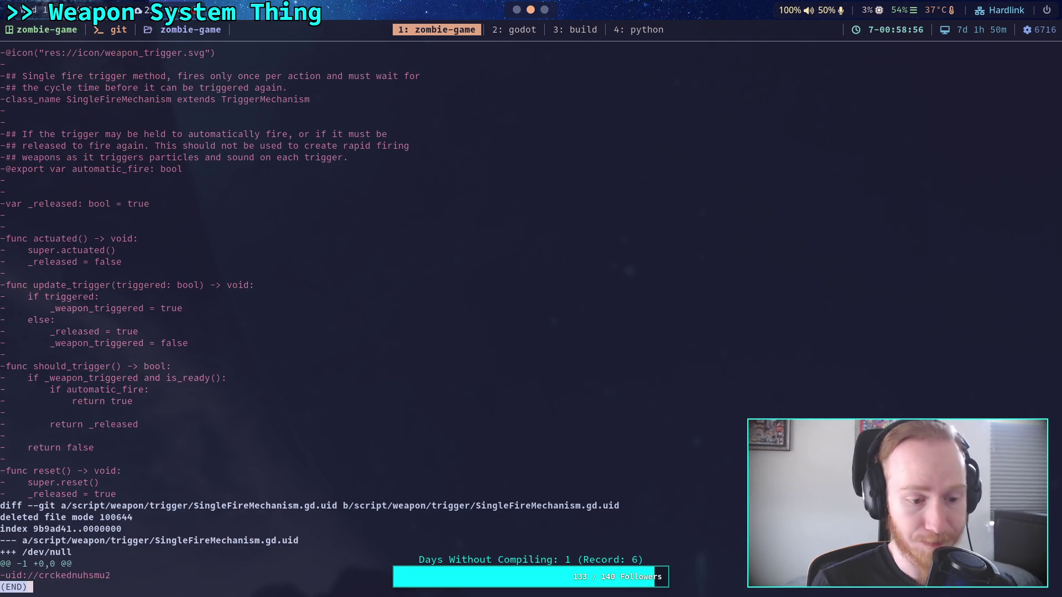
text(qgit stat)
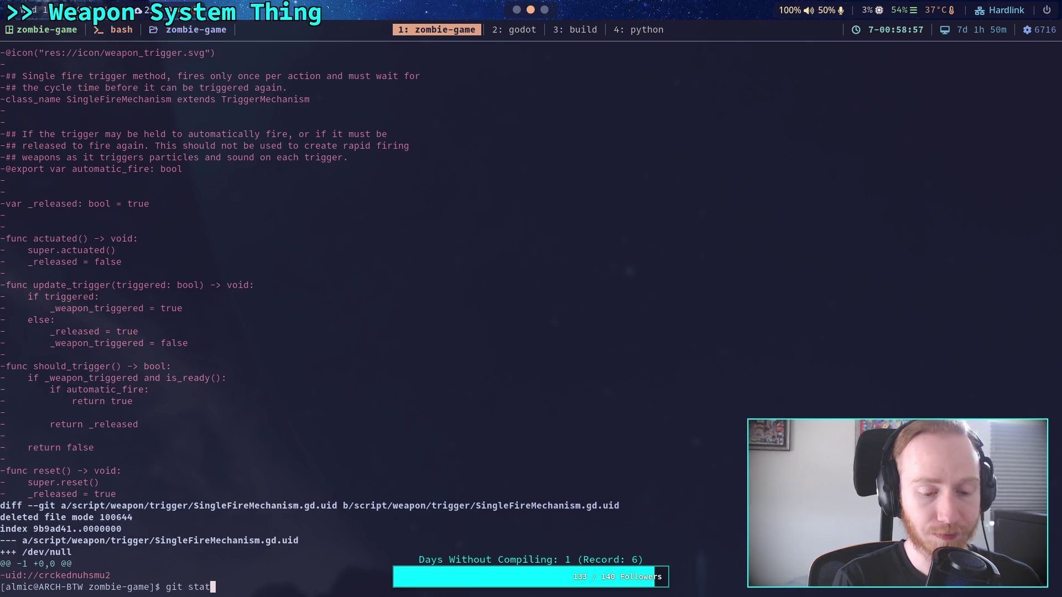
text(us)
key(Return)
Start a git commit and type the summary 'Improve weapon mechanism, merge single into main'
text(git commit)
key(Return)
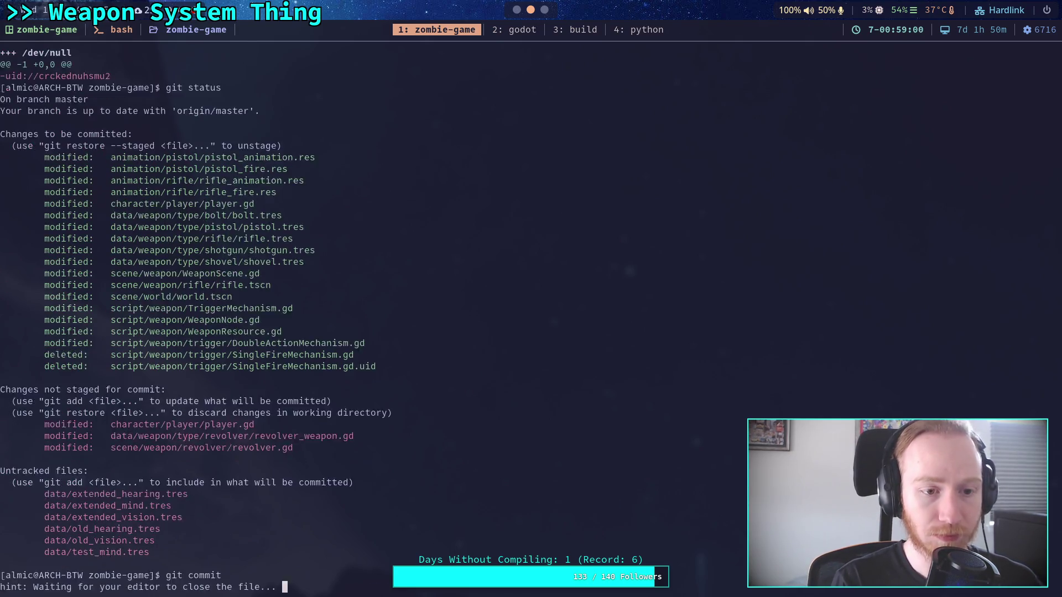
text(iU)
key(BackSpace)
text(Improve weapon m)
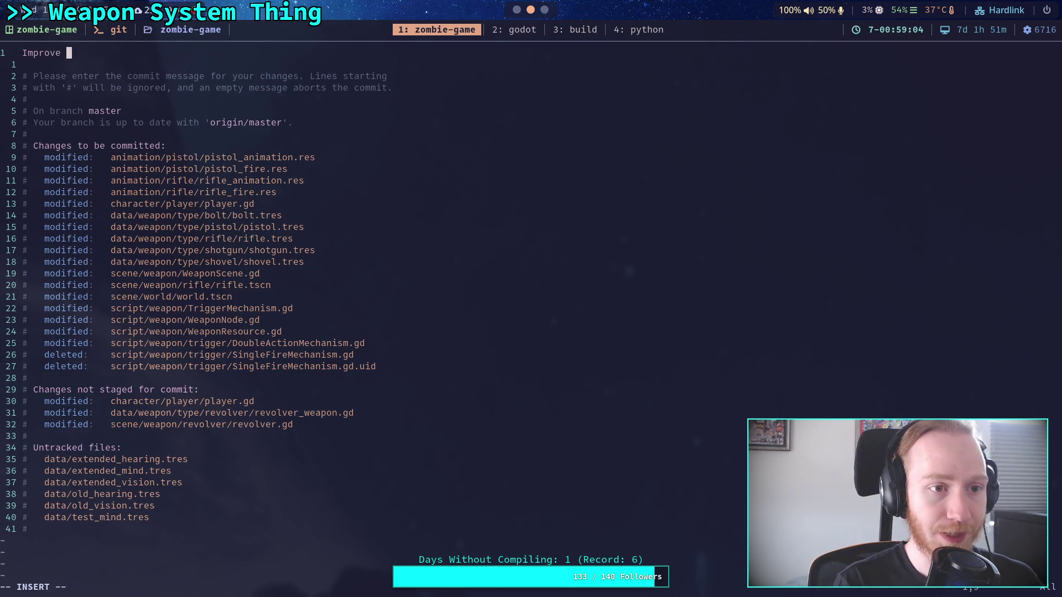
text(echa)
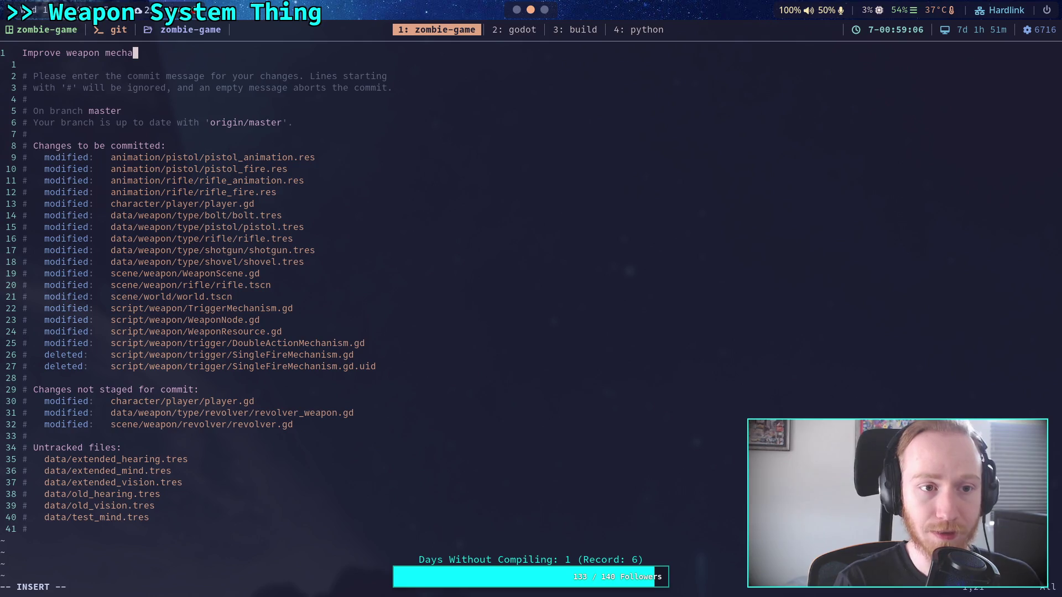
text(nism, mer)
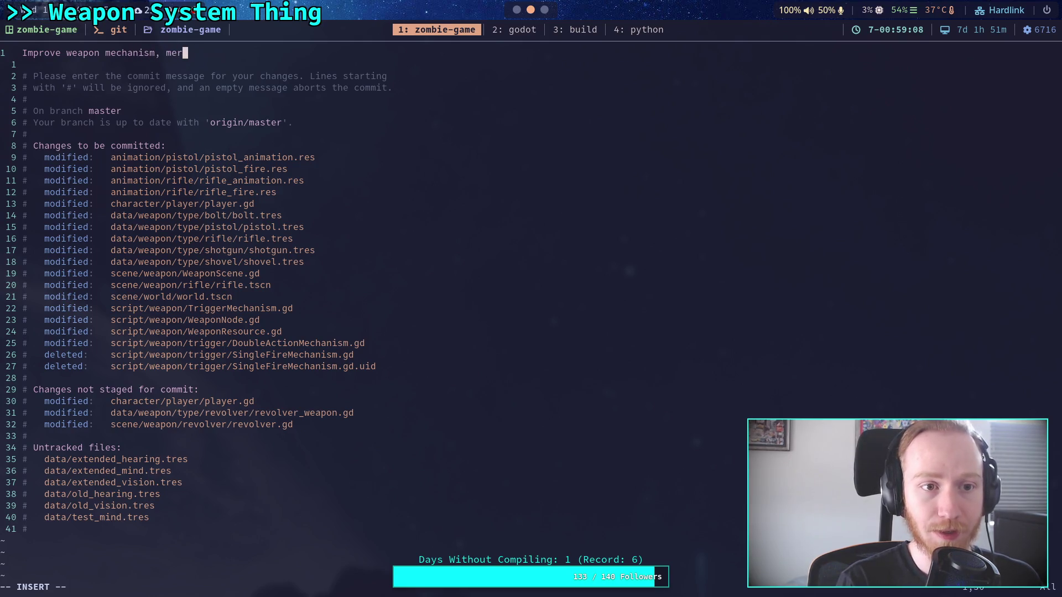
text(ge sing)
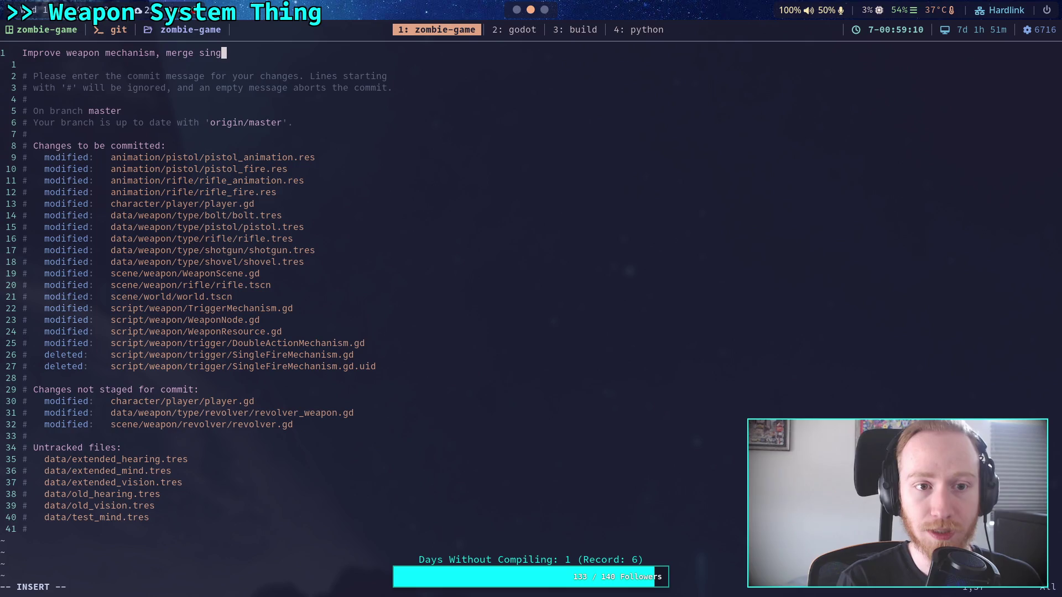
text(le into main)
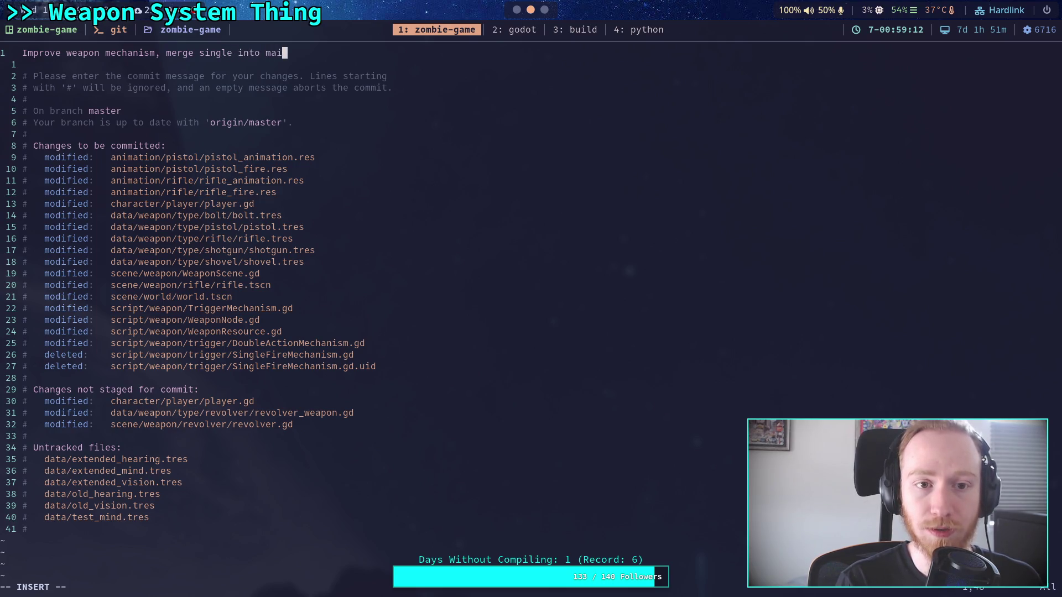
Change the summary to end in 'single fire' and add bullet 'Single fire is now the base trigger mechanism'
key(BackSpace)
key(BackSpace)
key(BackSpace)
key(BackSpace)
text(fire)
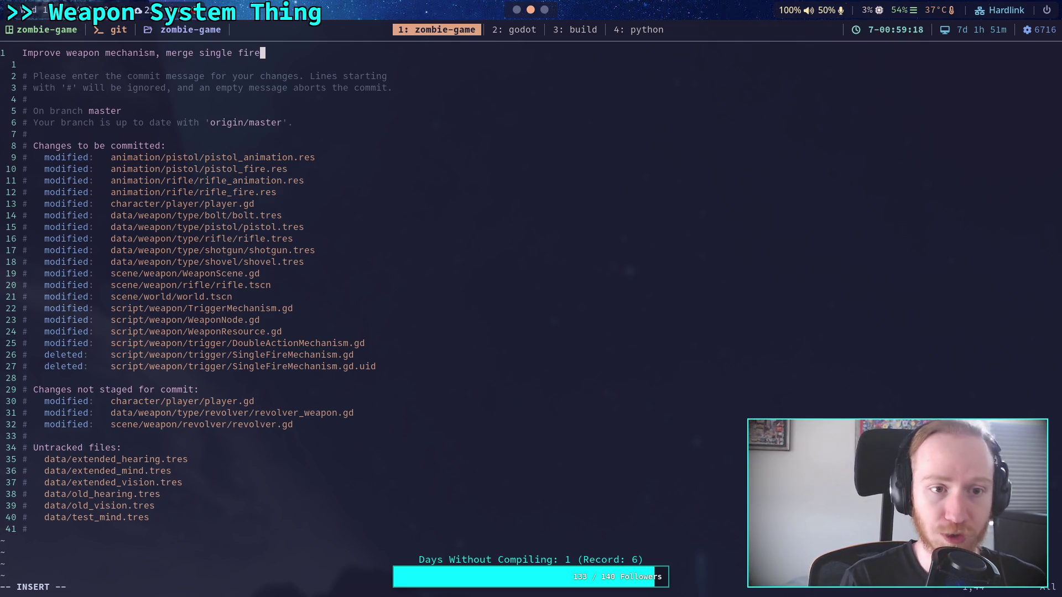
key(Return)
key(Return)
text(- Single fire is no)
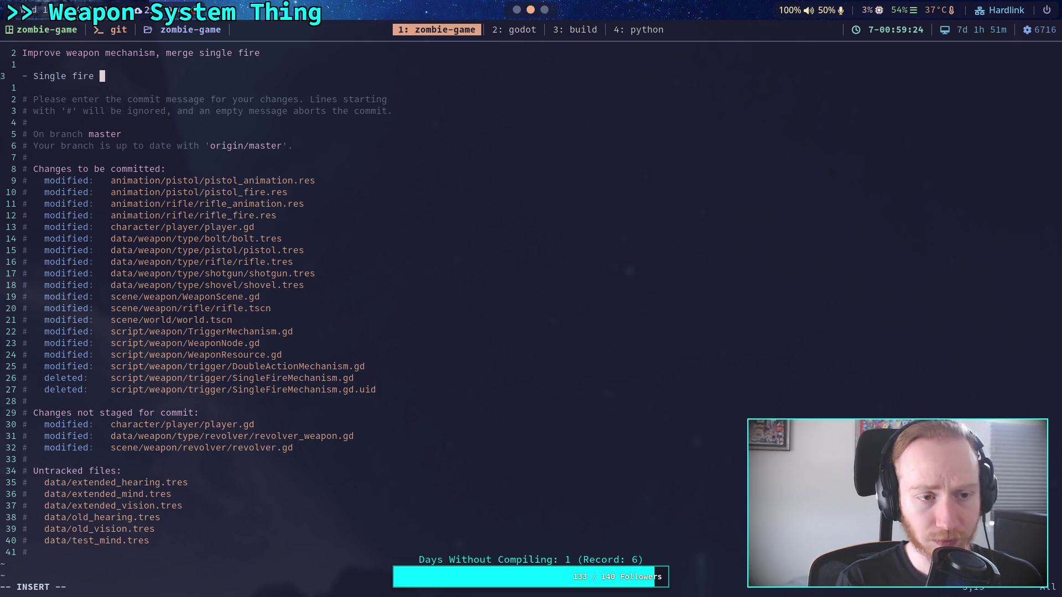
text(w the )
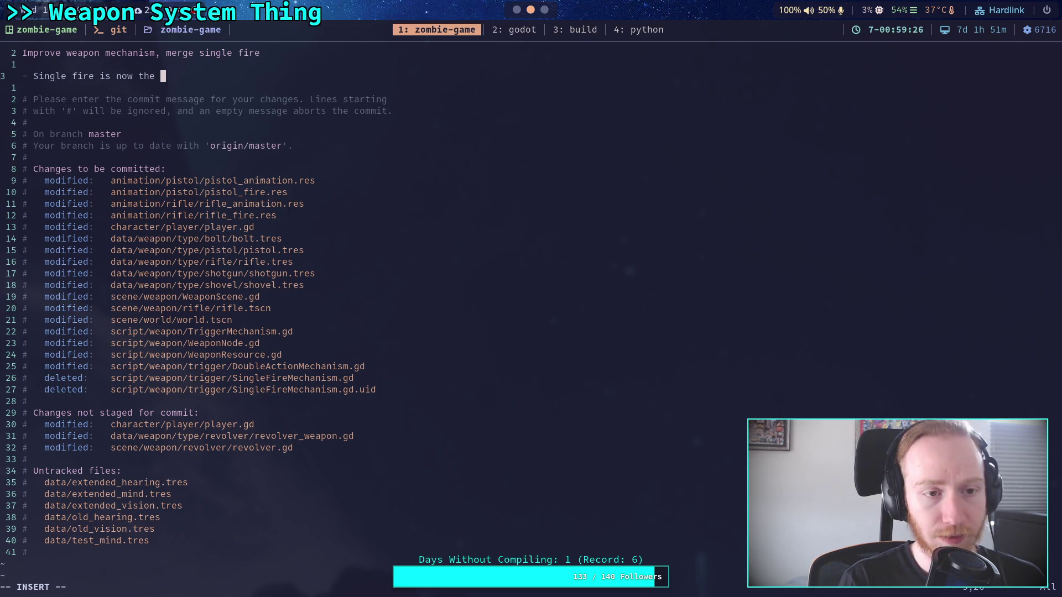
text(base trigf)
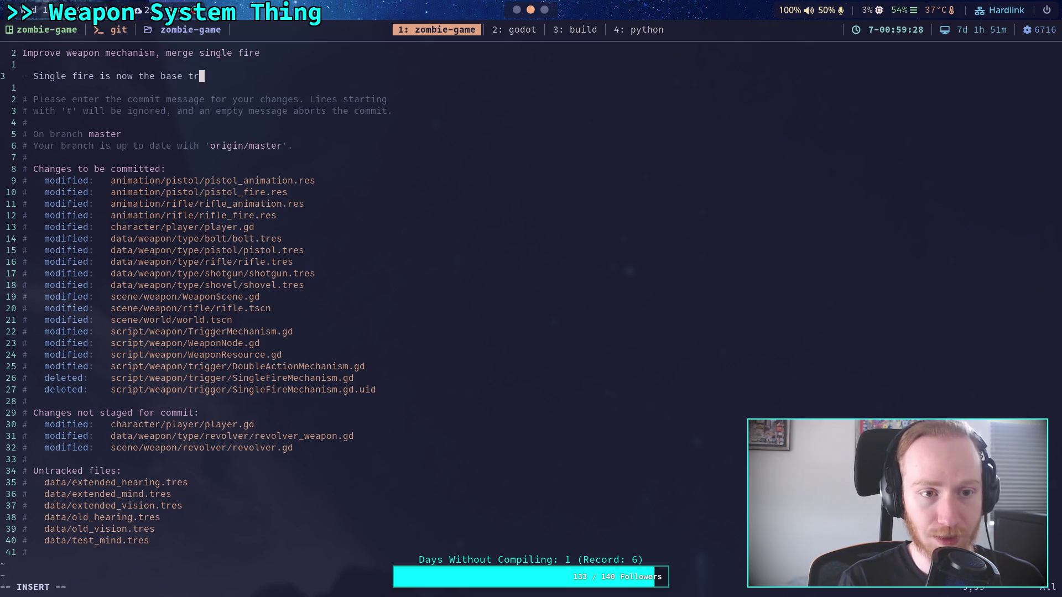
key(BackSpace)
text(ger )
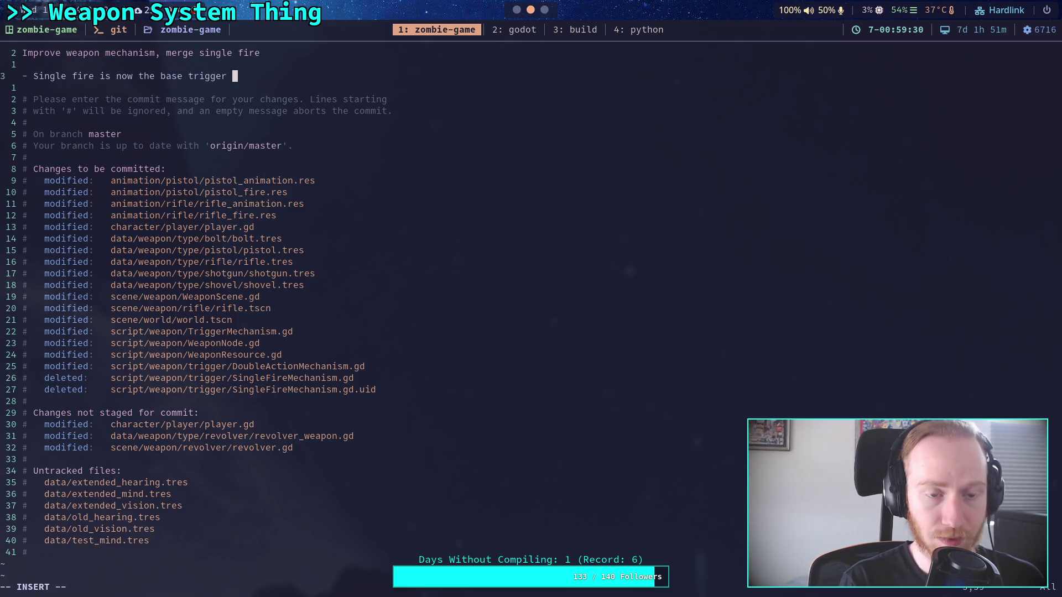
text(mechanism)
Add bullet 'Changed how cycle phase timings are stored', start another, then begin rewording it
key(Return)
text(- )
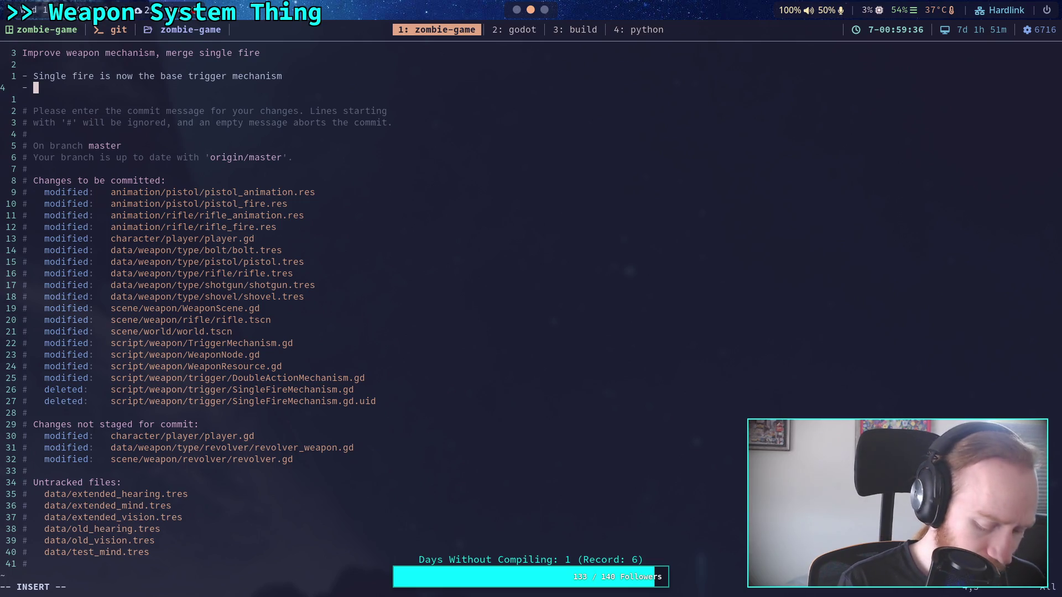
text(Changed how cy)
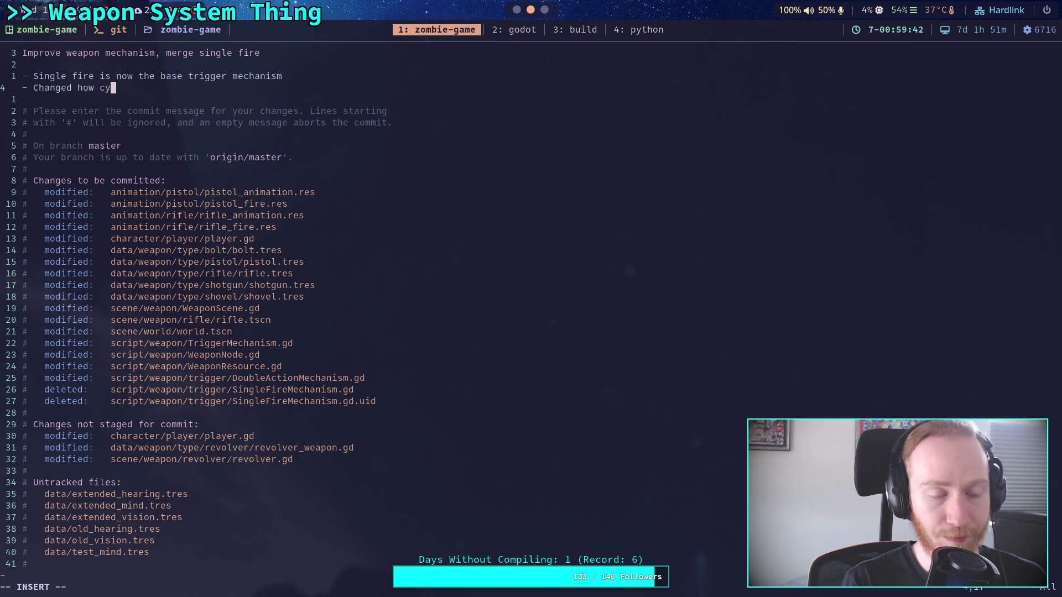
text(c)
text(le psh)
key(BackSpace)
key(BackSpace)
text(hase timings are stored)
key(BackSpace)
key(BackSpace)
key(BackSpace)
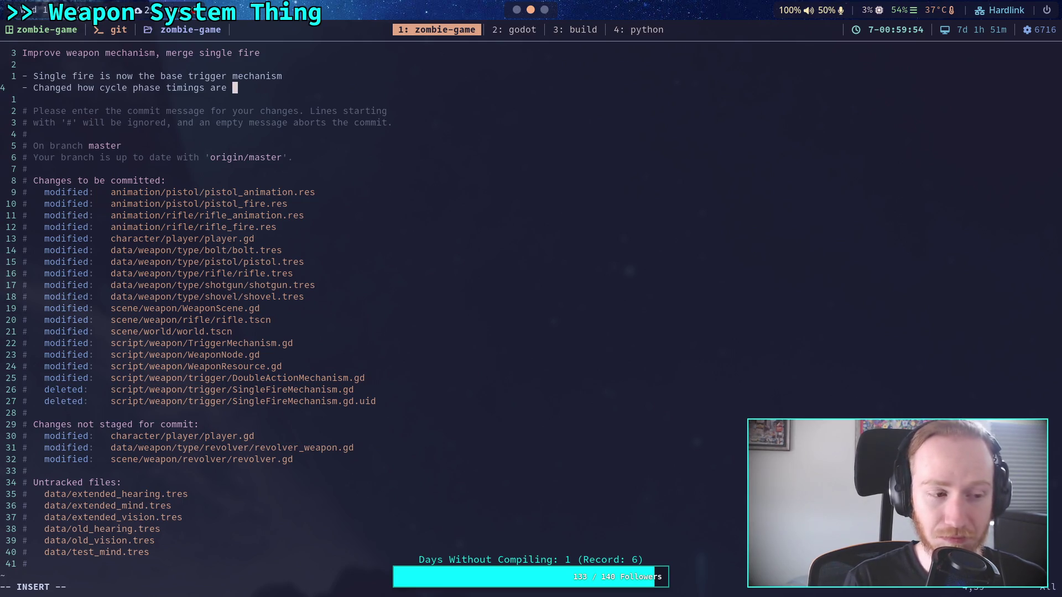
text(stored)
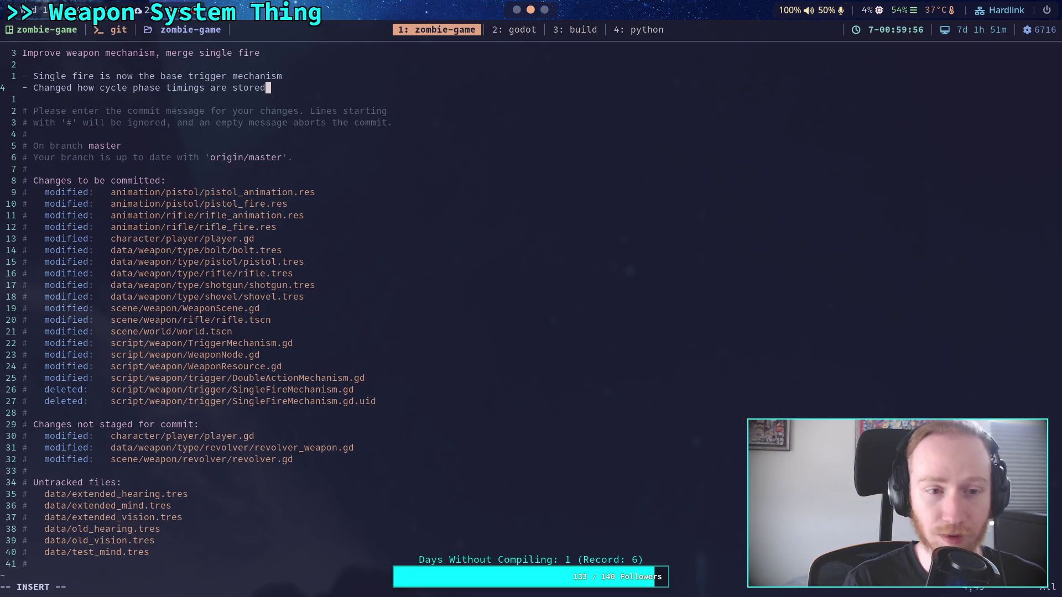
key(Return)
text(-)
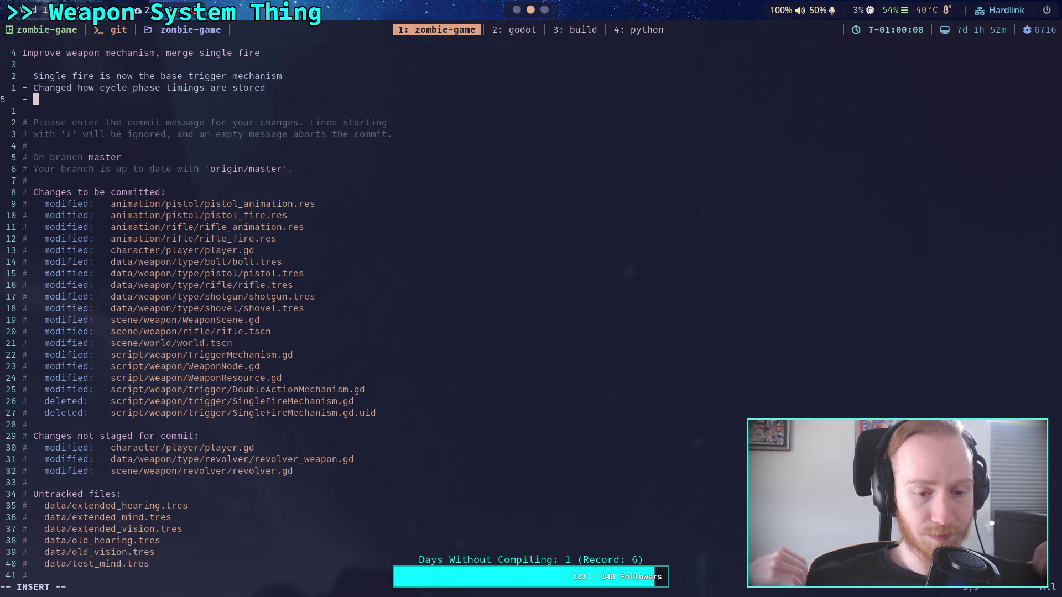
key(Up)
key(Delete)
key(Delete)
key(Delete)
key(Delete)
key(Delete)
key(Delete)
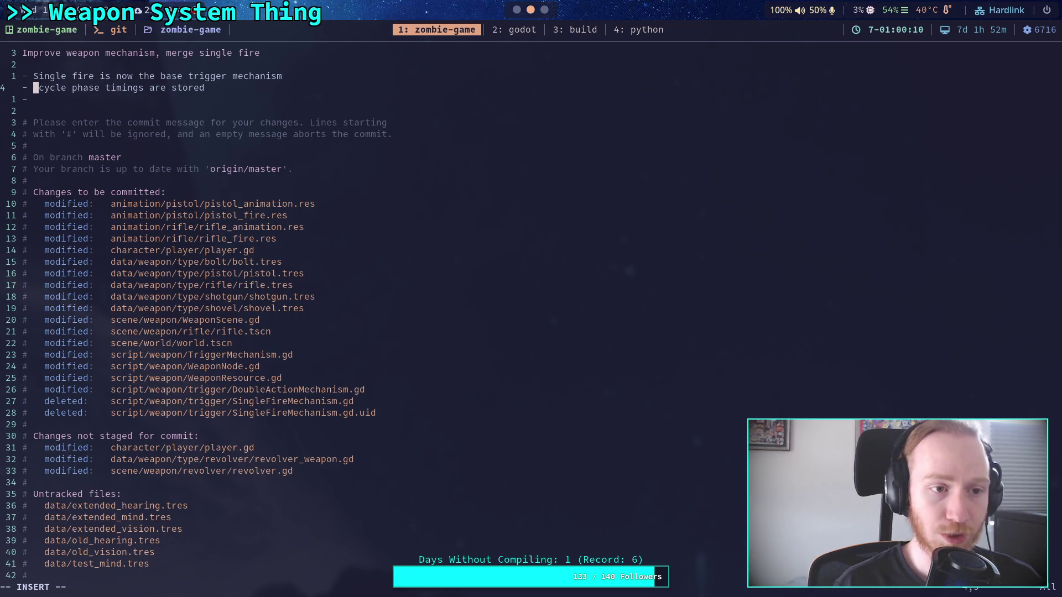
Reword the second bullet to 'Simplified cycle phase timings'
text(Simpli)
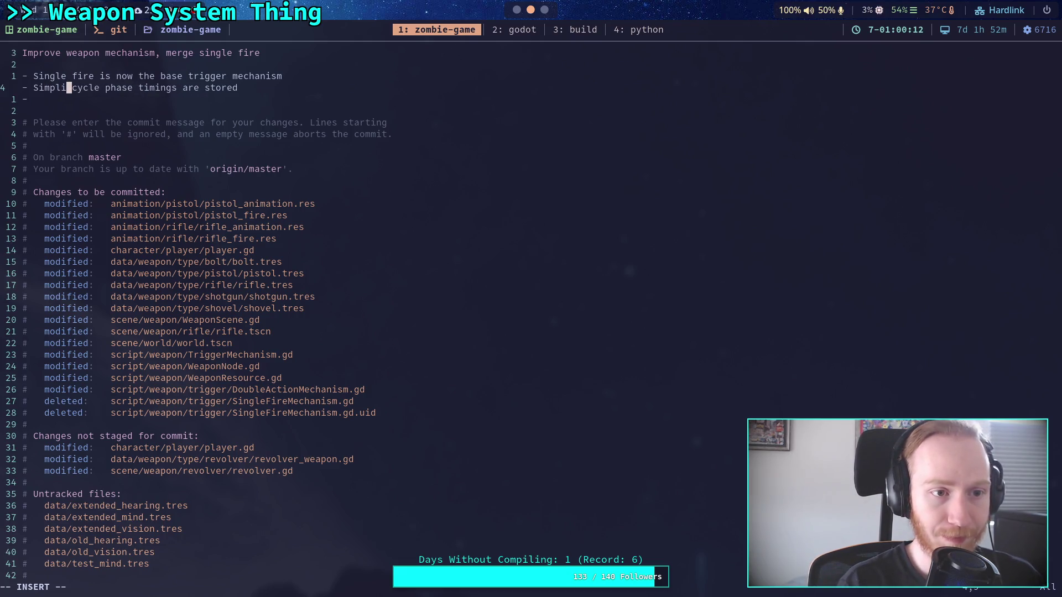
text(fied)
key(Right)
key(Right)
key(Right)
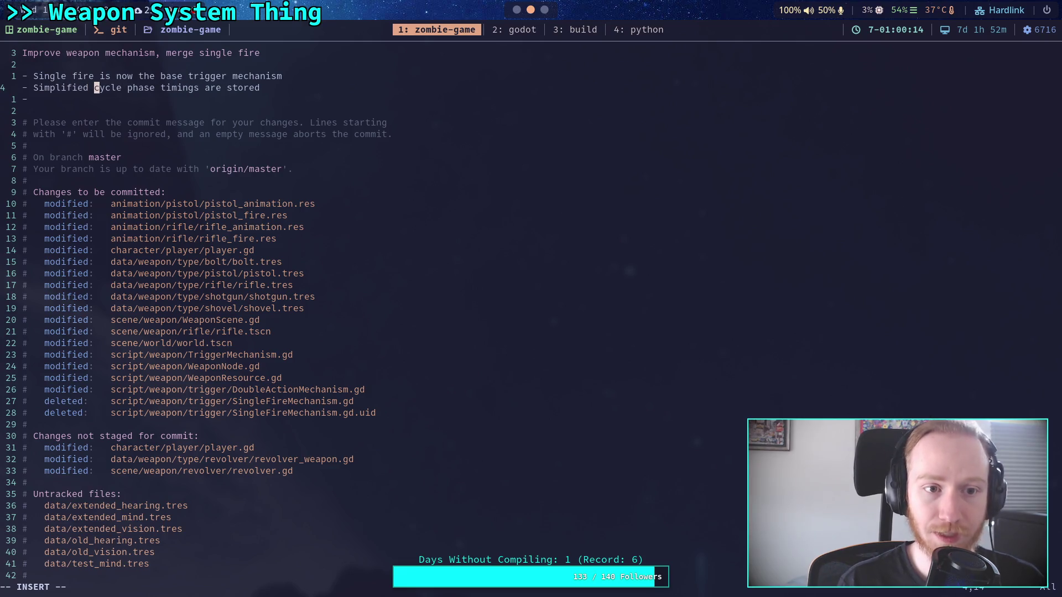
key(Right)
key(Right)
key(Right)
key(Delete)
key(Delete)
key(Delete)
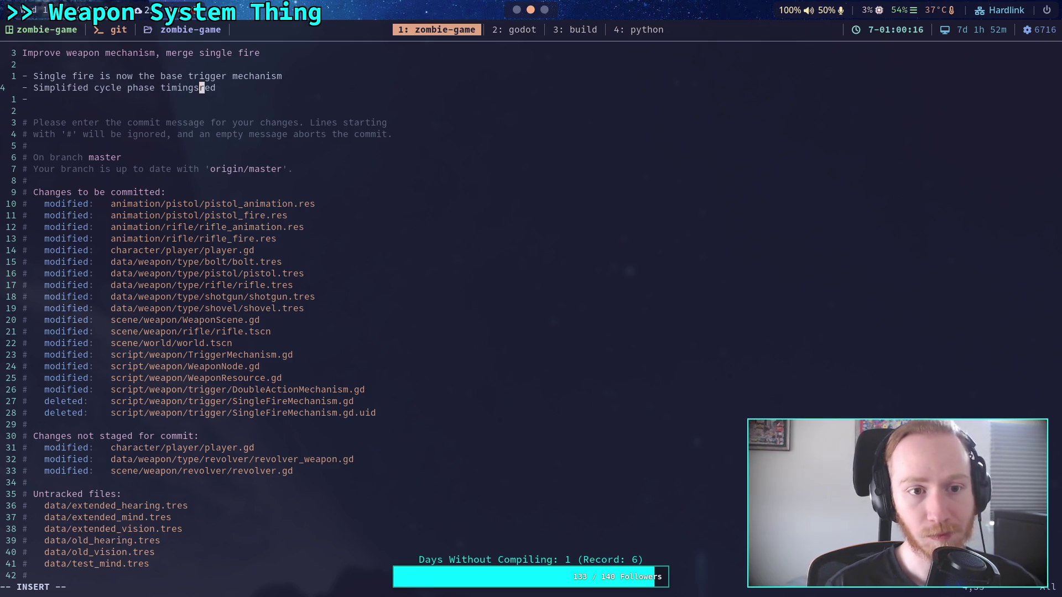
Add bullet 'Added some inspector properties to view ms timings and RPM for trigger mechanism'
click(36, 99)
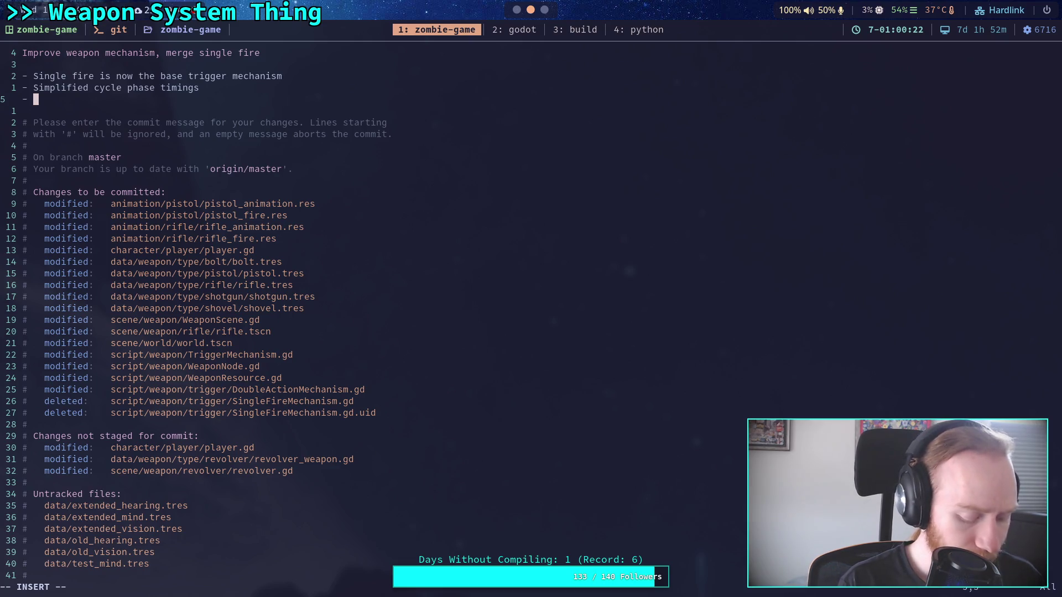
text(Added some )
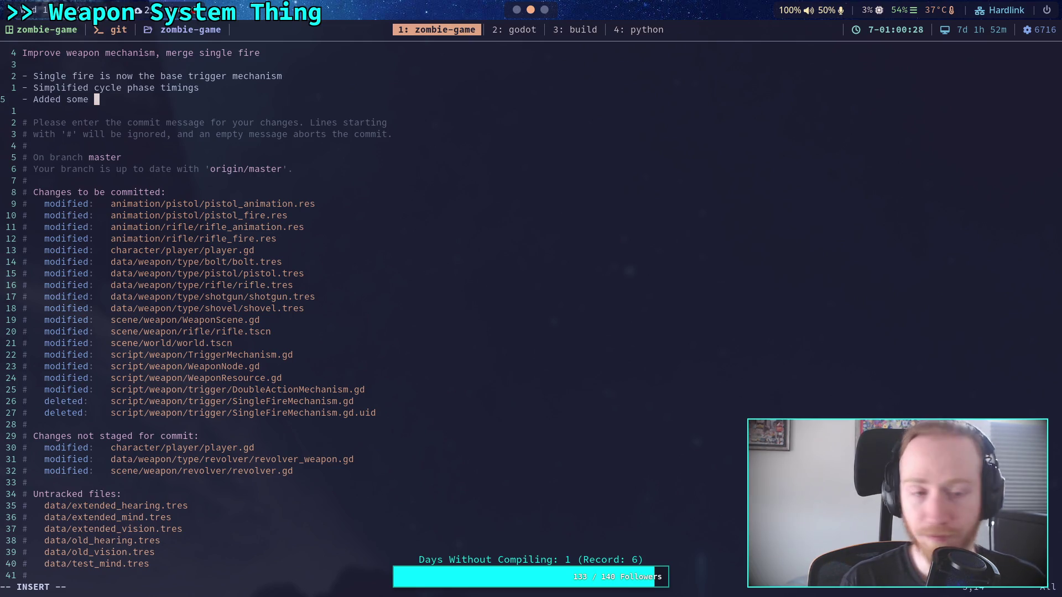
text(inspector properties to view )
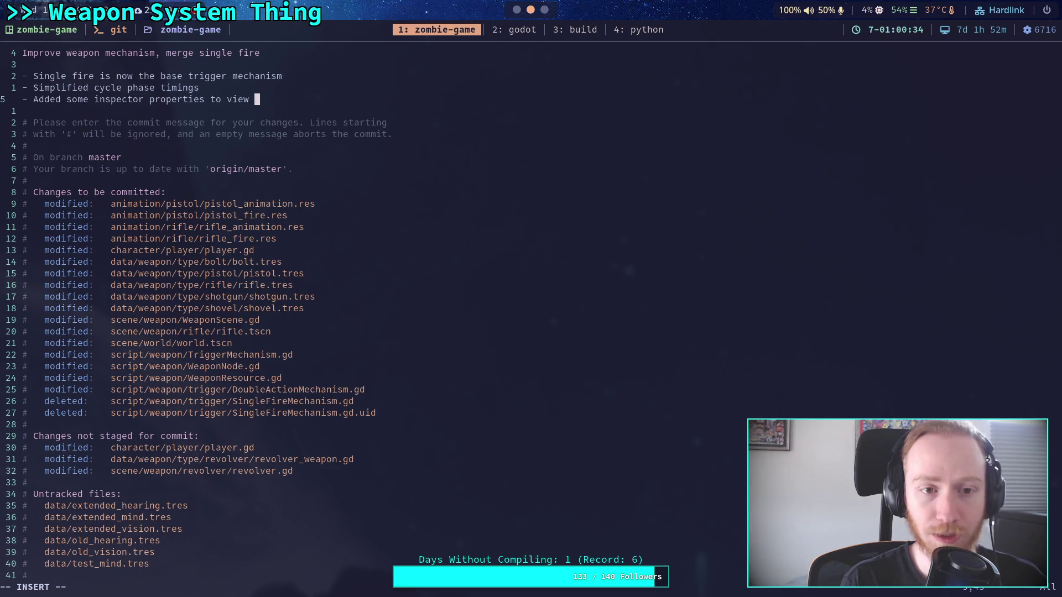
text(ms )
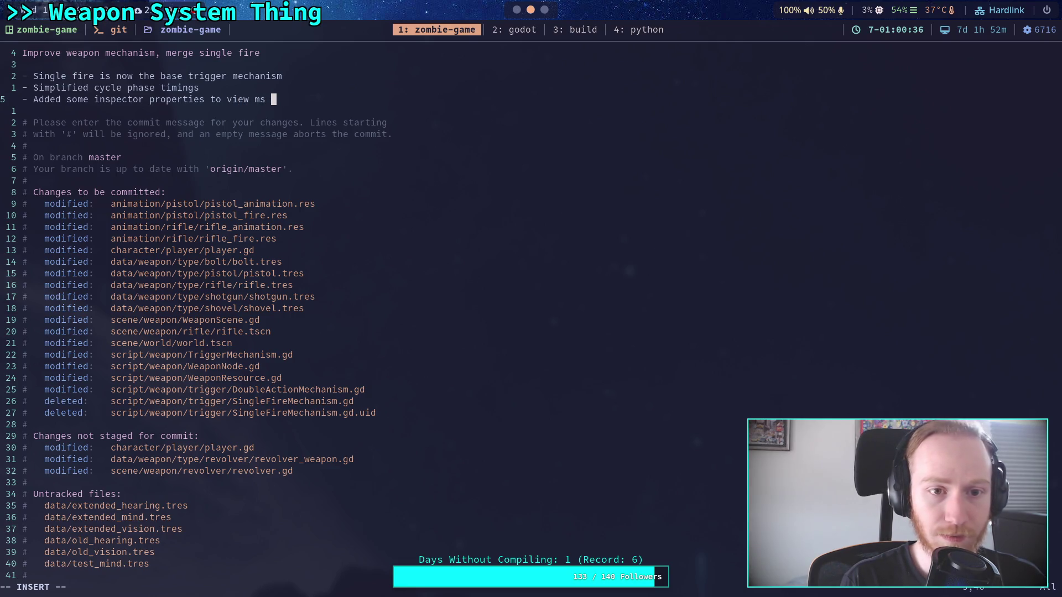
text(timings and)
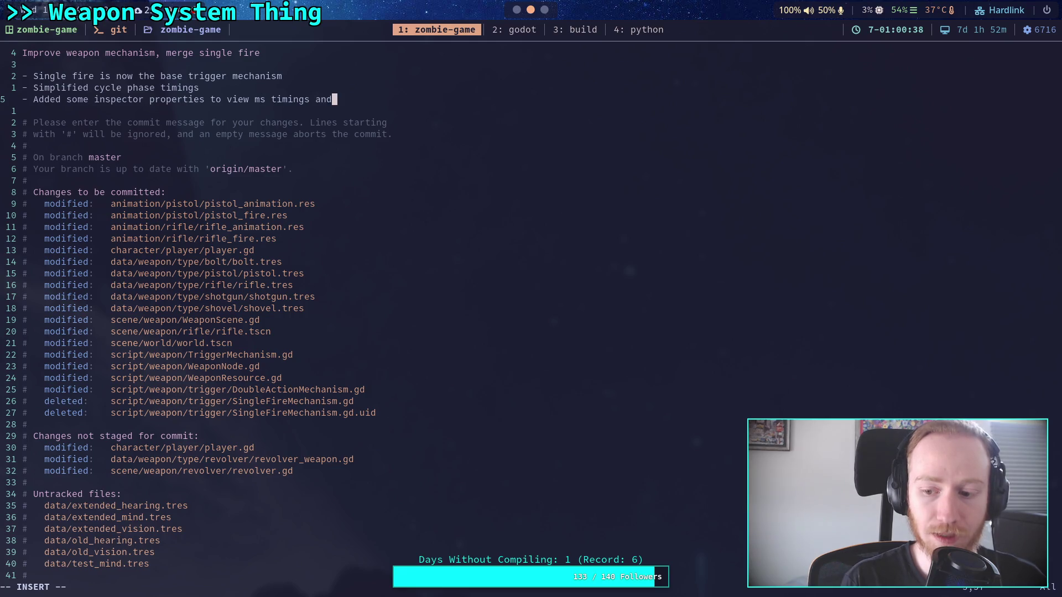
key(Return)
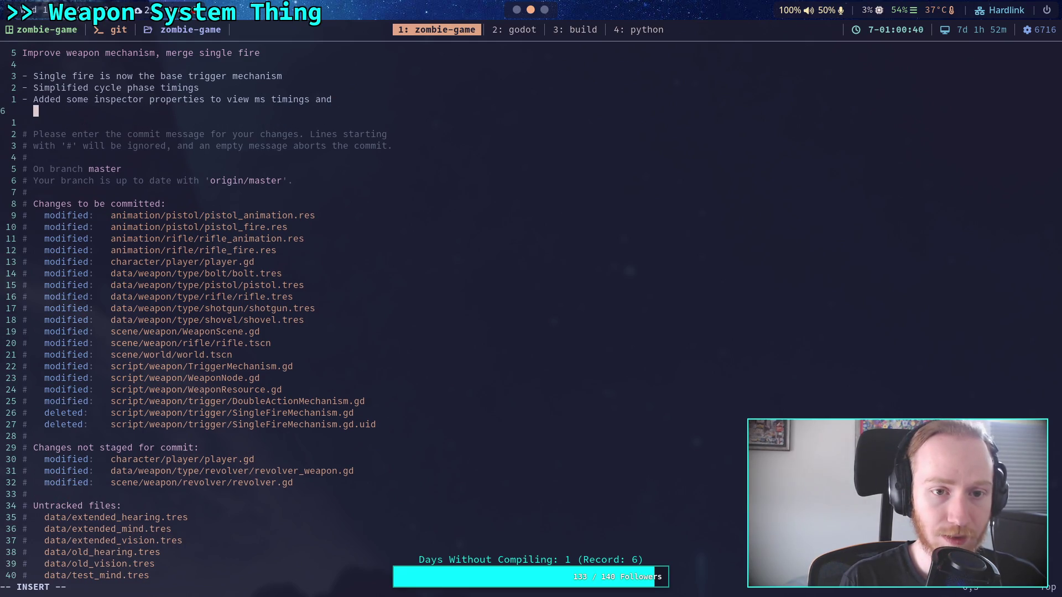
text(RPM for trigger mechan)
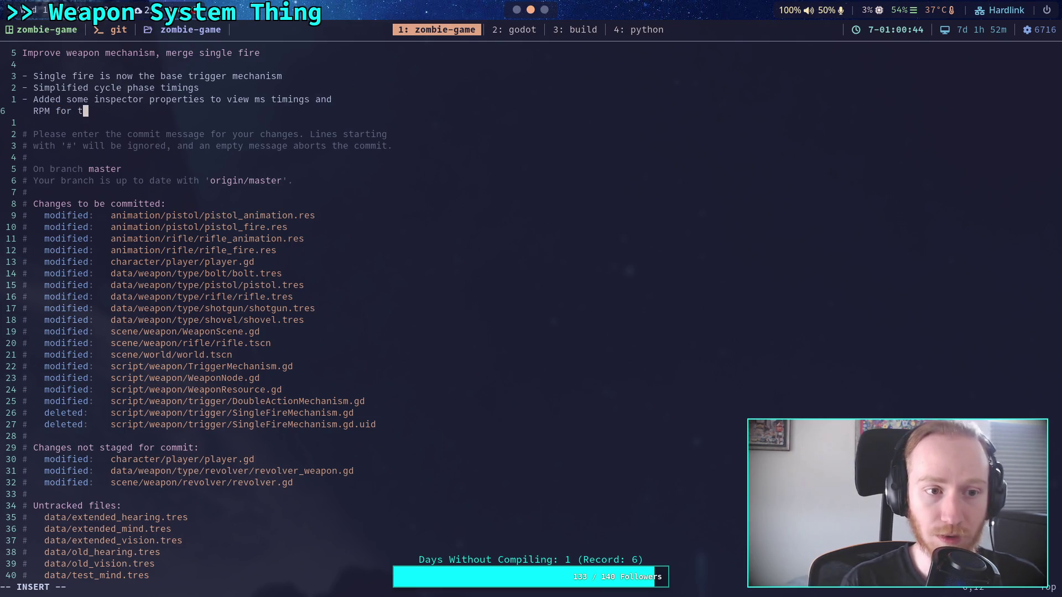
text(ism)
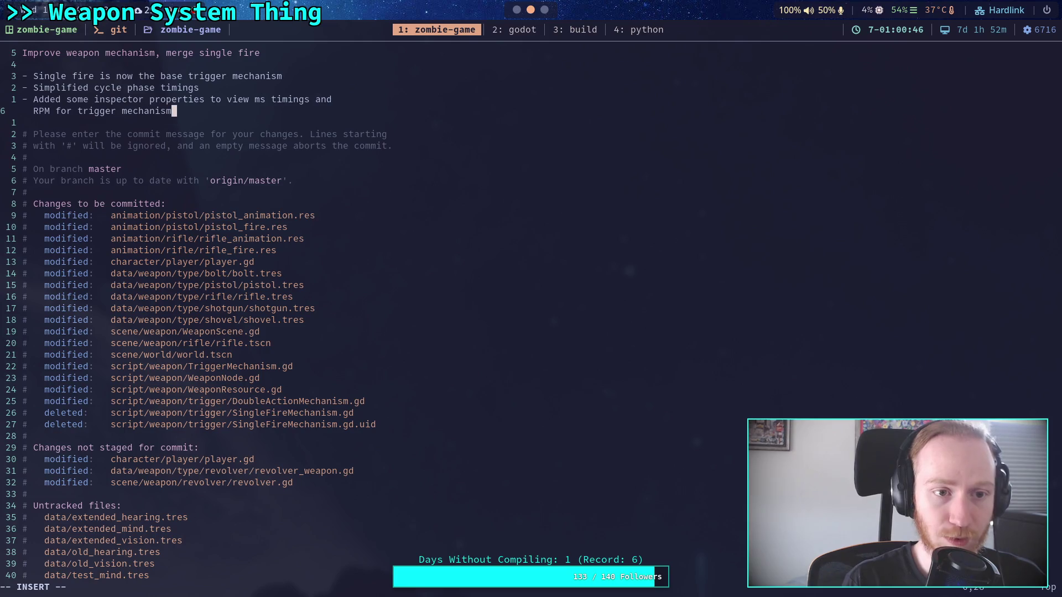
key(Return)
text(-)
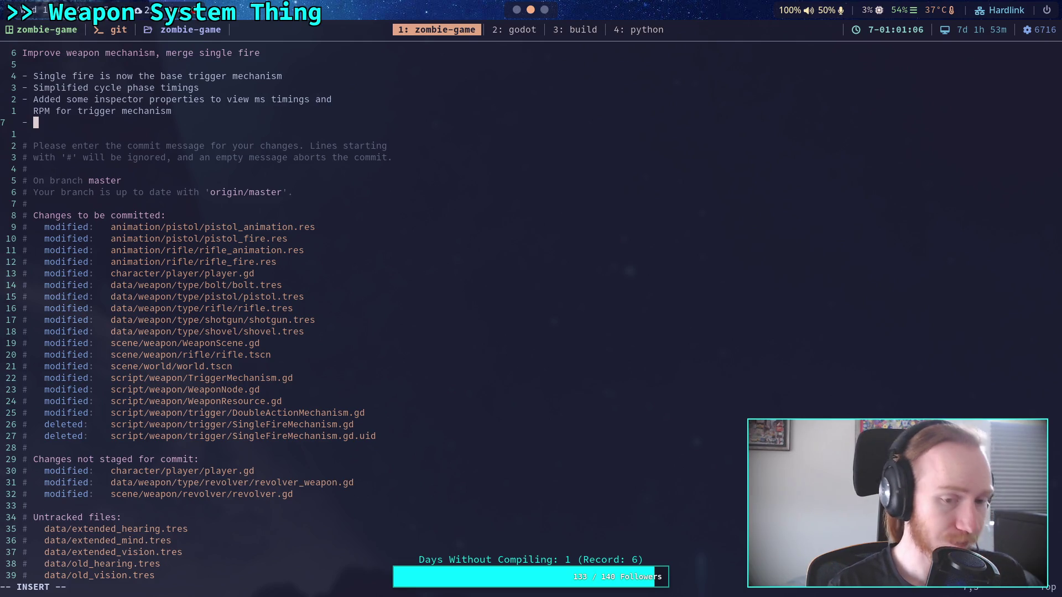
Add bullets on updated weapon data and renaming melee_is_primary to melee_only
text(Updated)
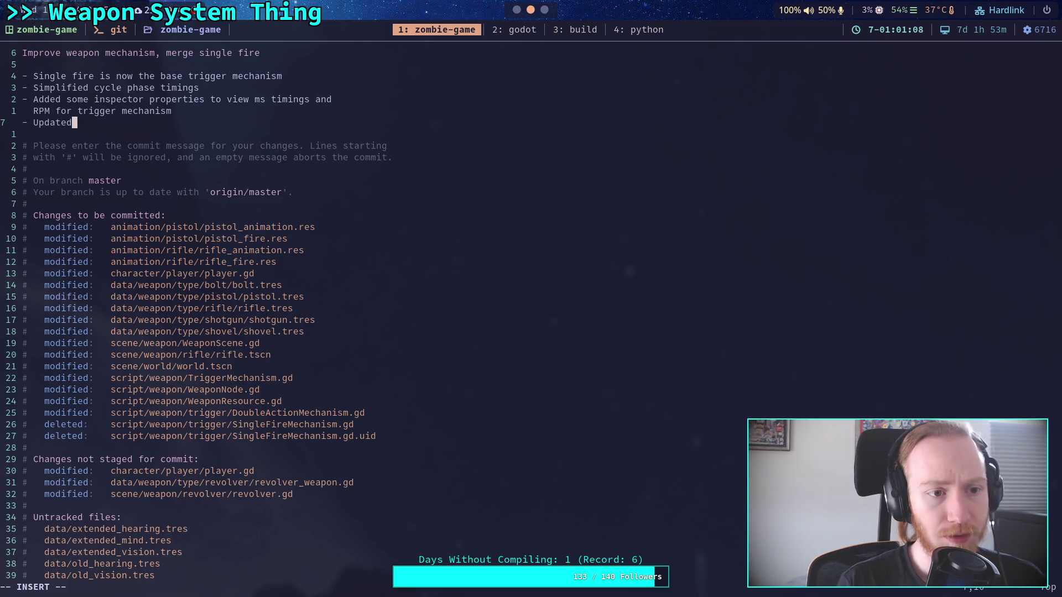
text( weapo)
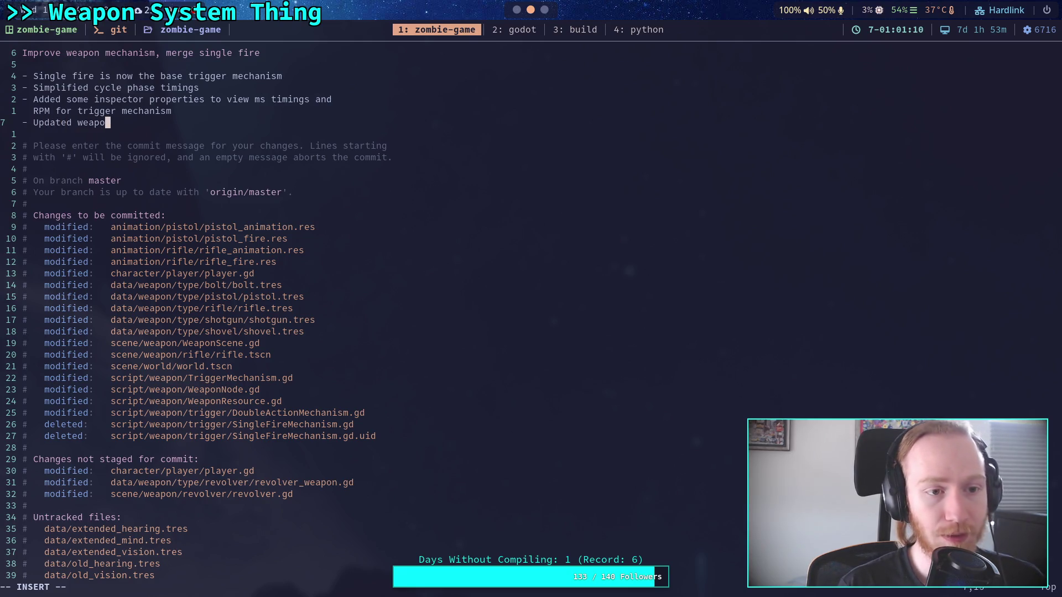
text(n data for new trigger )
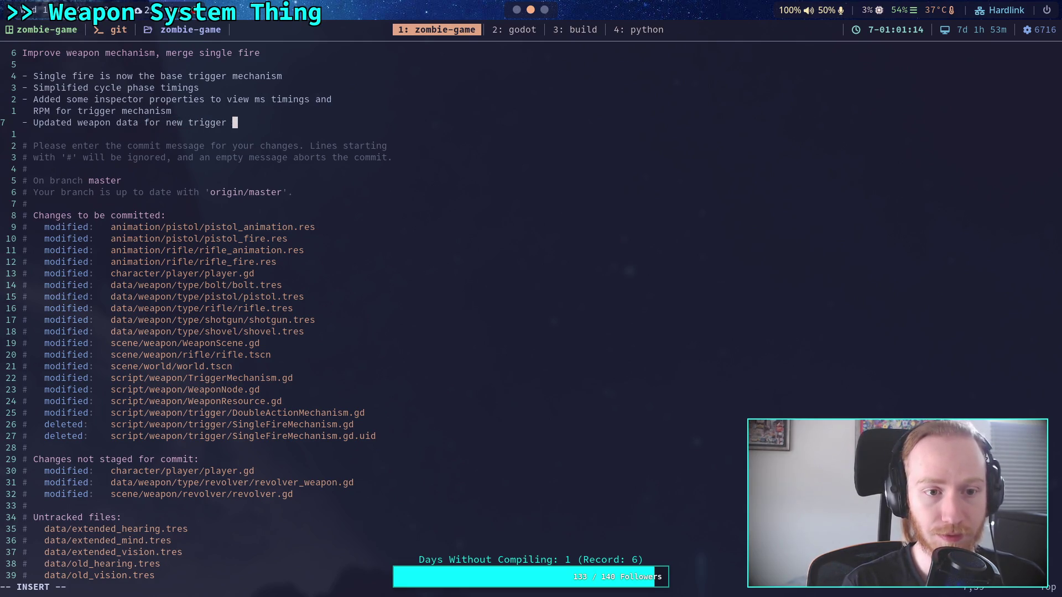
text(mechansism)
key(Return)
text(- )
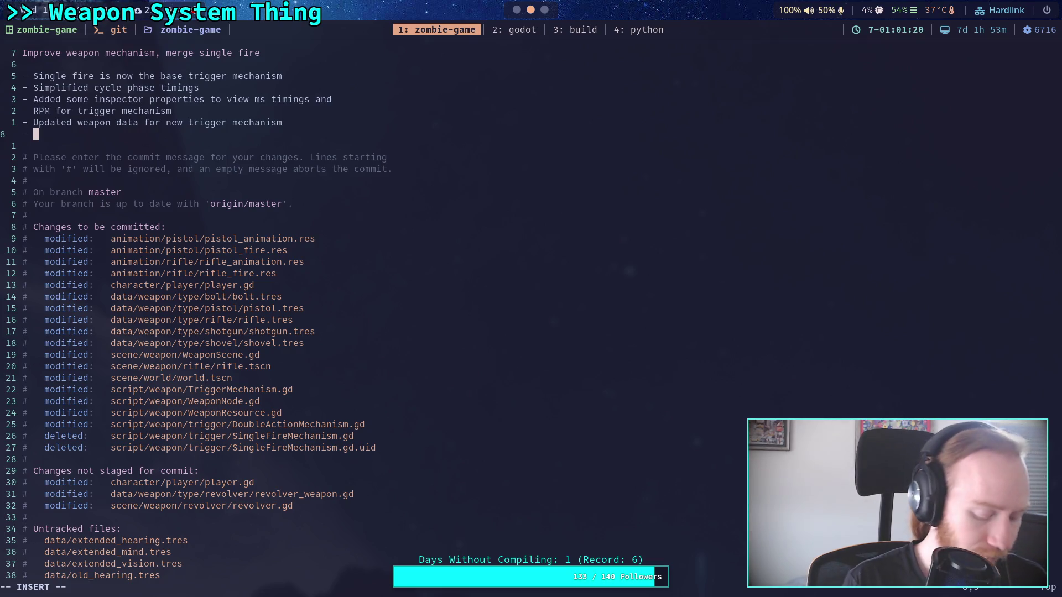
text(Changed m)
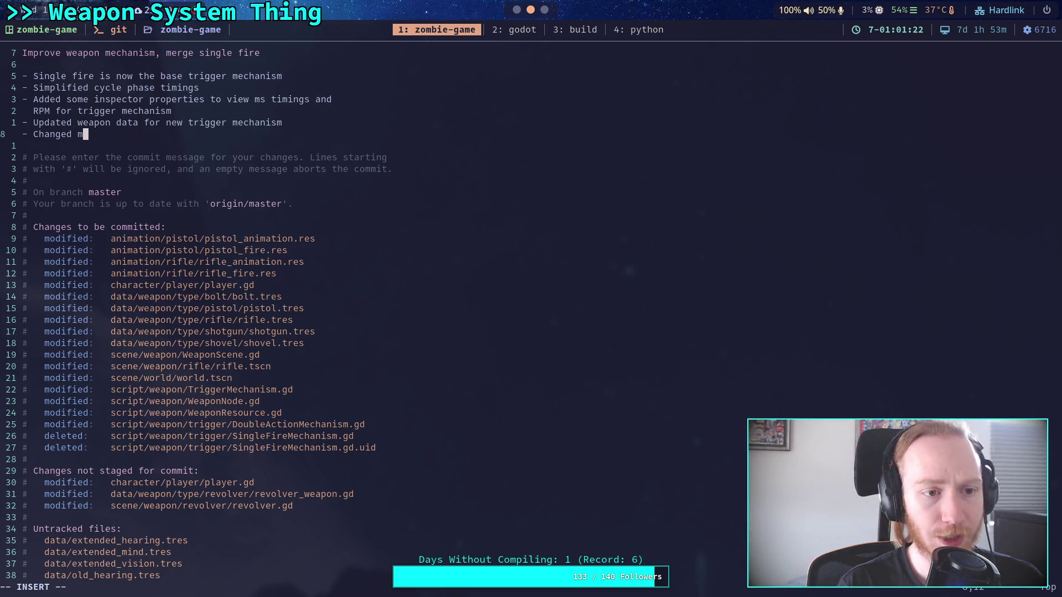
text(elee)
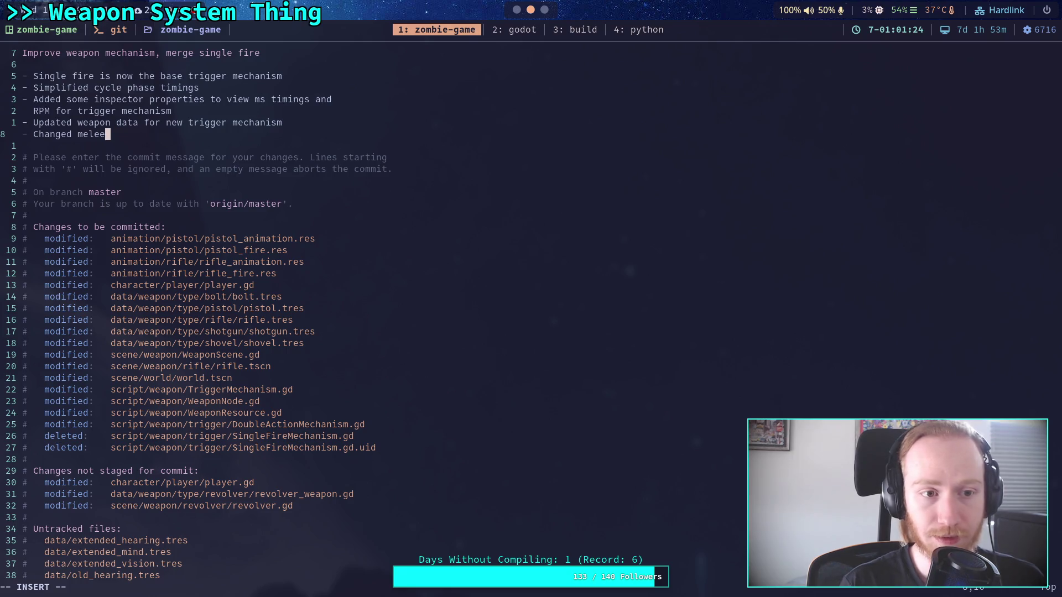
text(_is_primary )
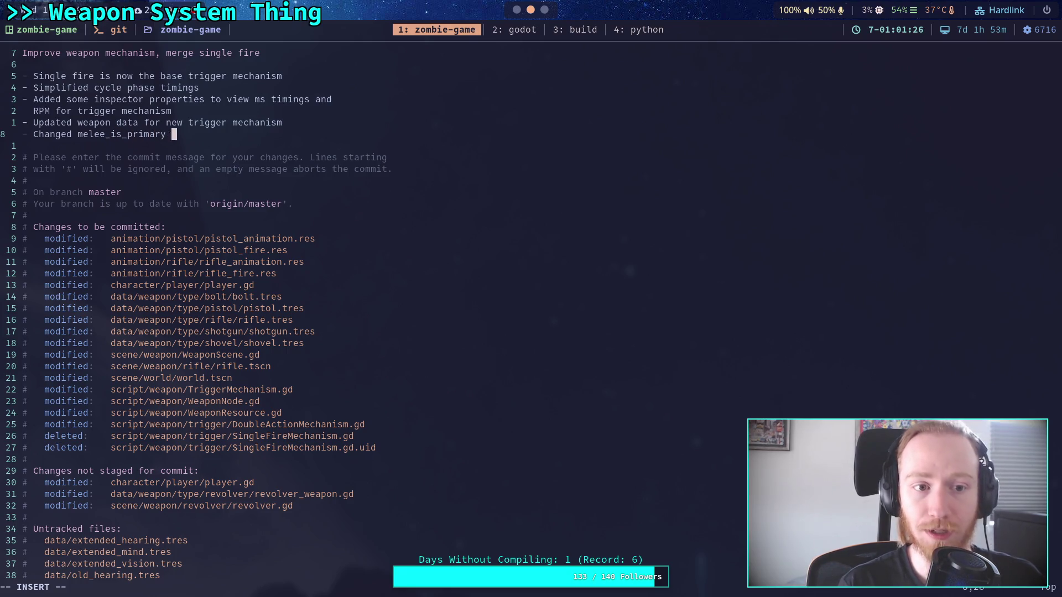
text(to)
key(BackSpace)
text(mell)
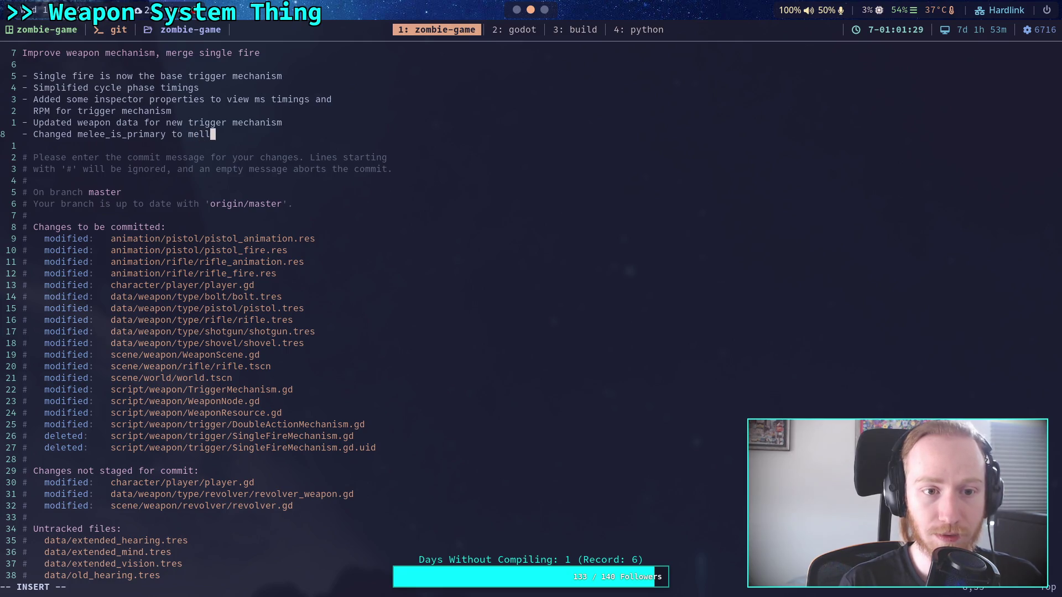
key(BackSpace)
text(ee_only,)
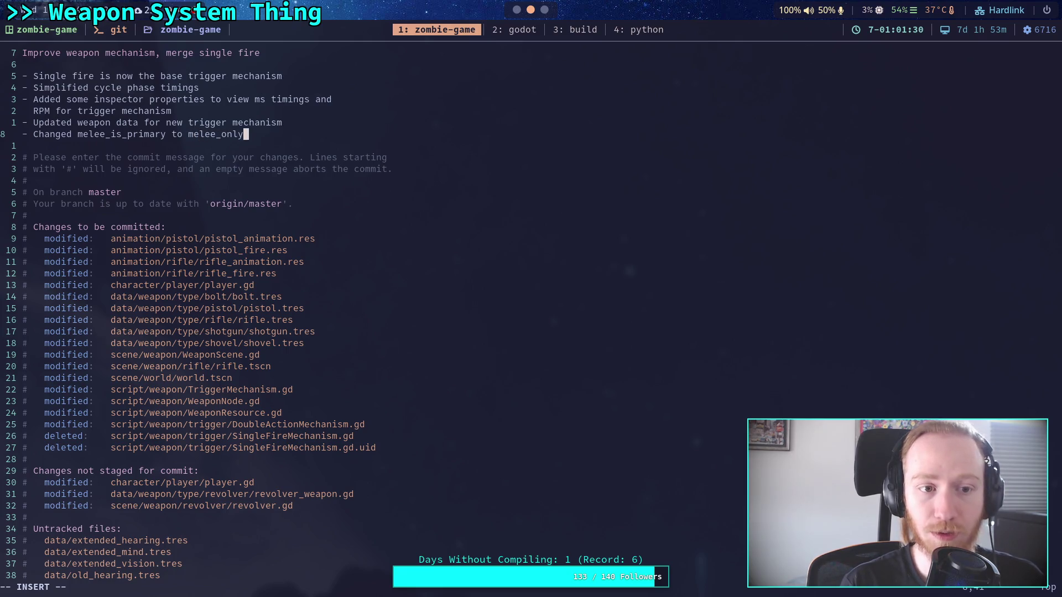
text( which)
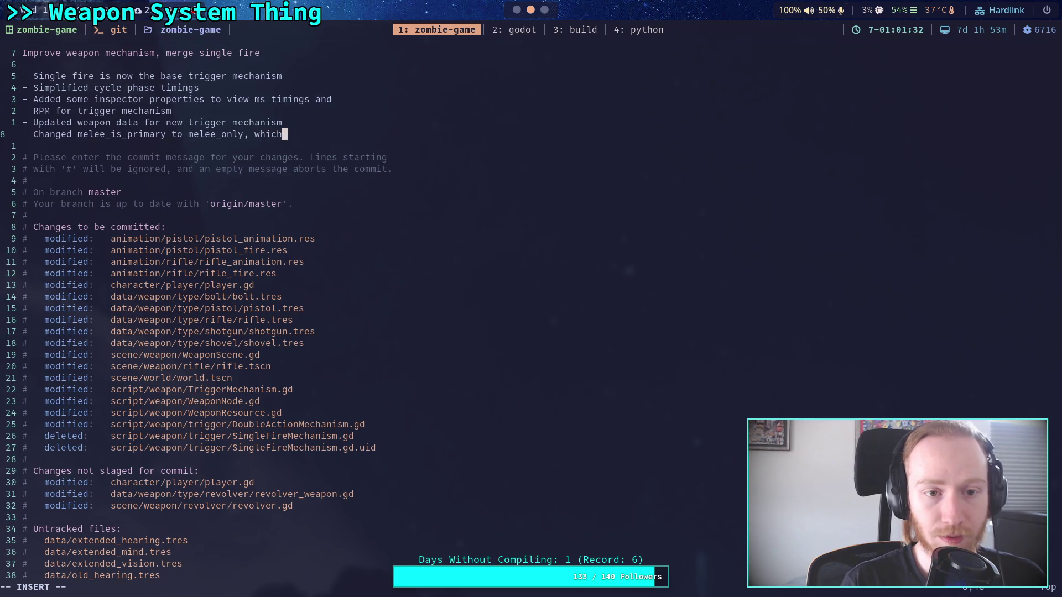
text( has al)
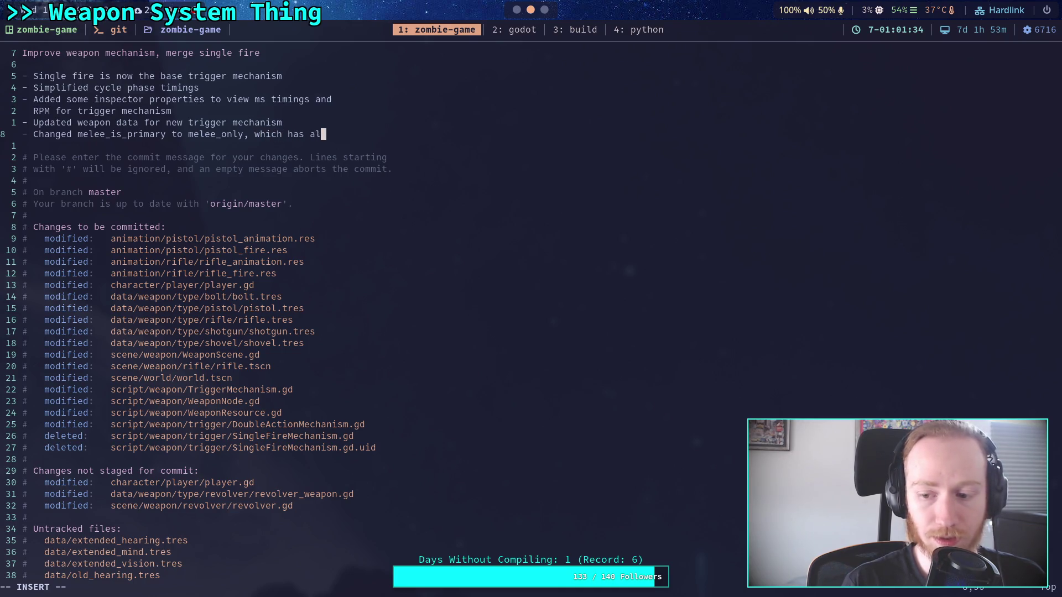
text(wap)
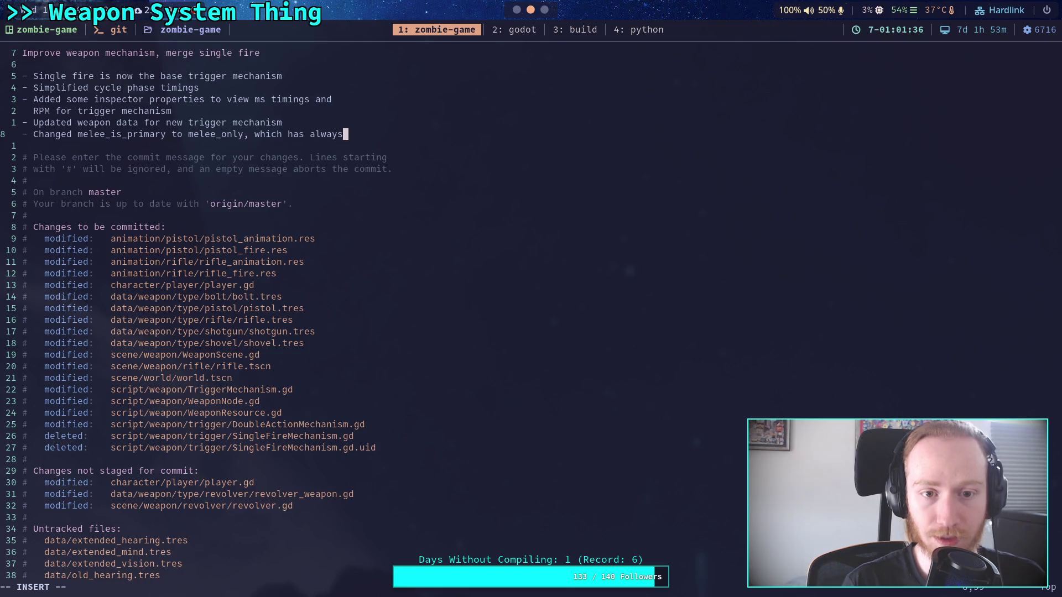
text( been tho)
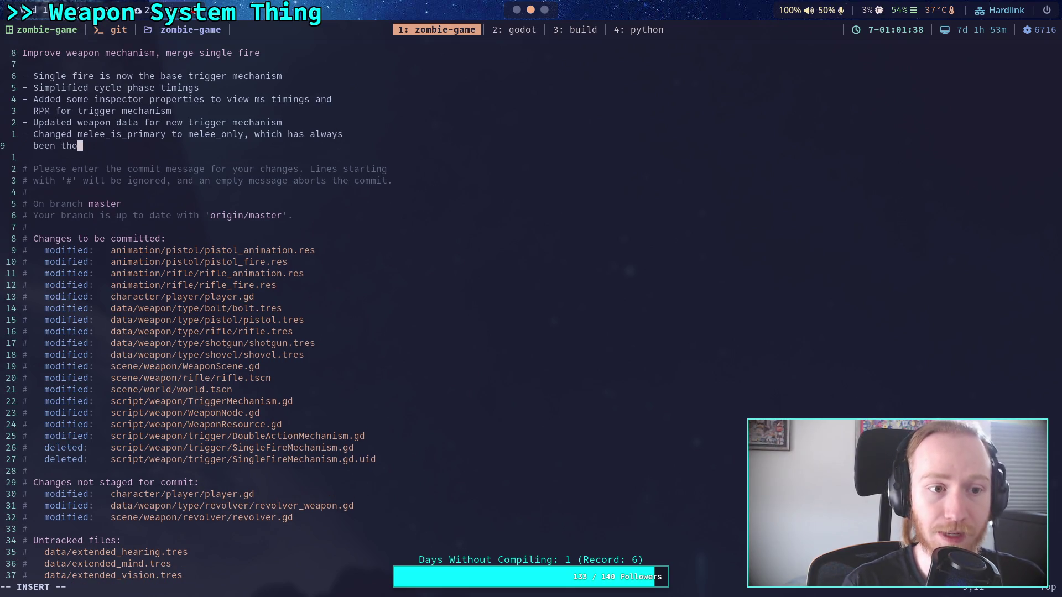
key(BackSpace)
text(e intention of the )
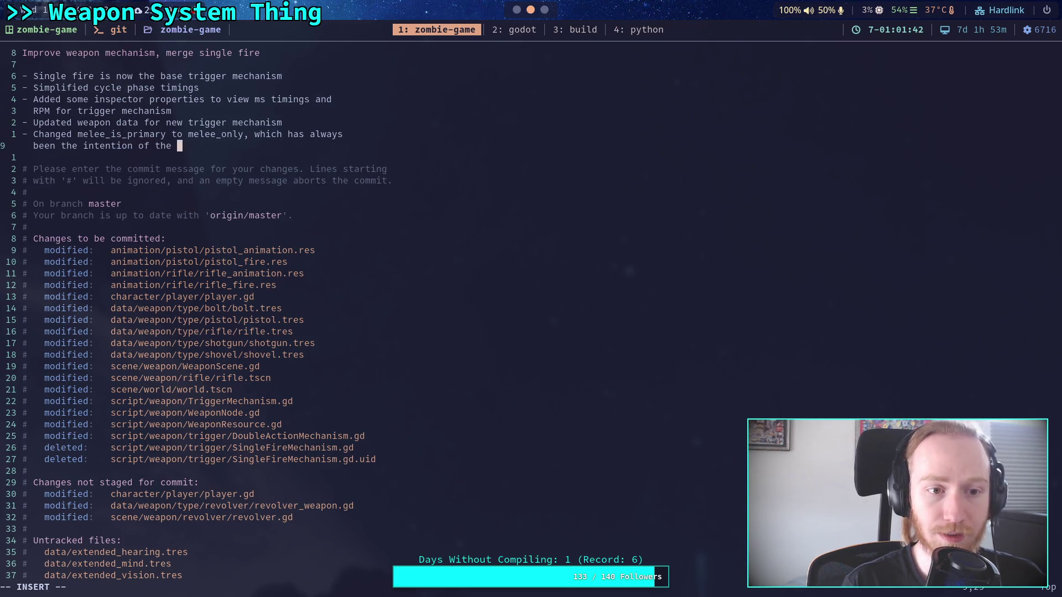
text(parameter)
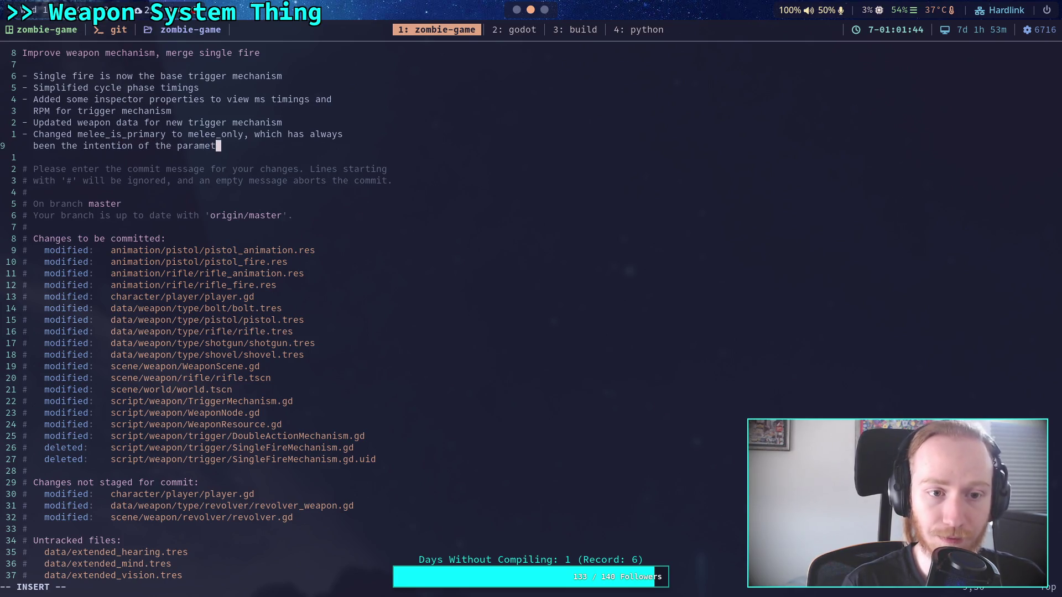
Add bullets on improved trigger mechanism ticking and the double action fire delay fix
key(Return)
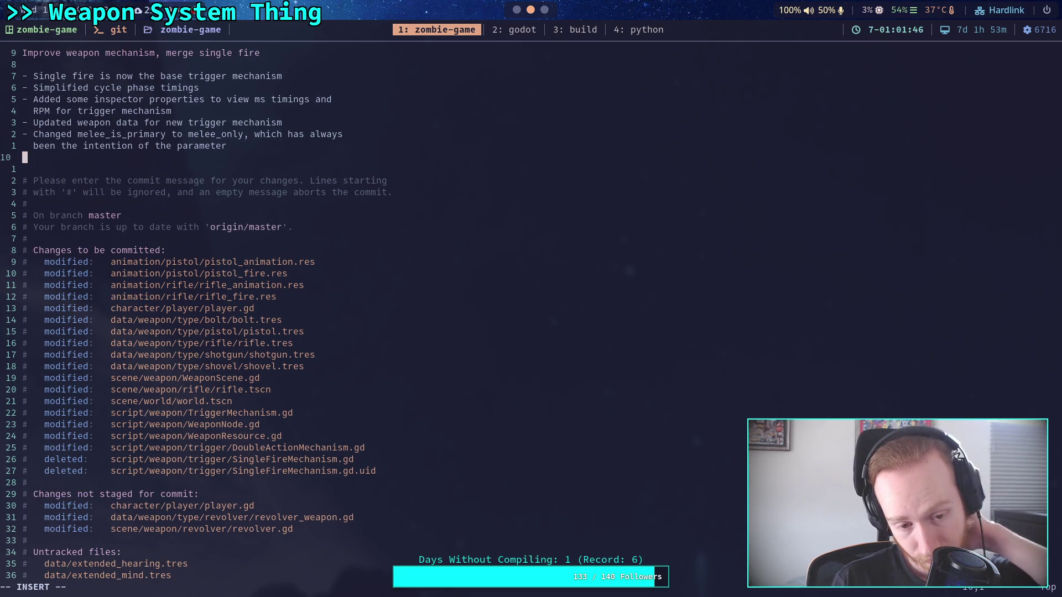
text(- )
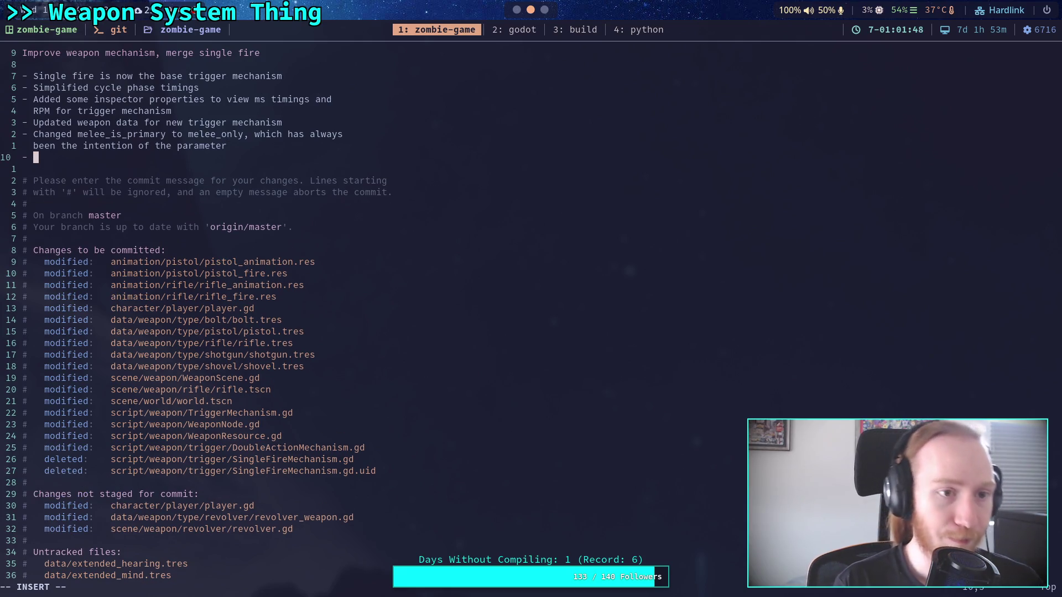
text(Impro)
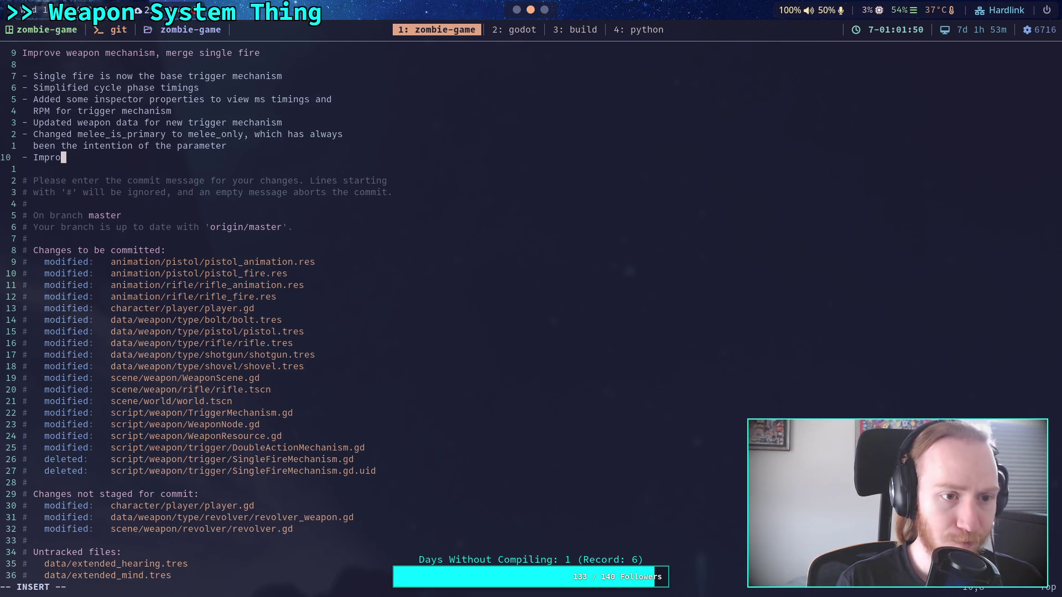
text(ved tr)
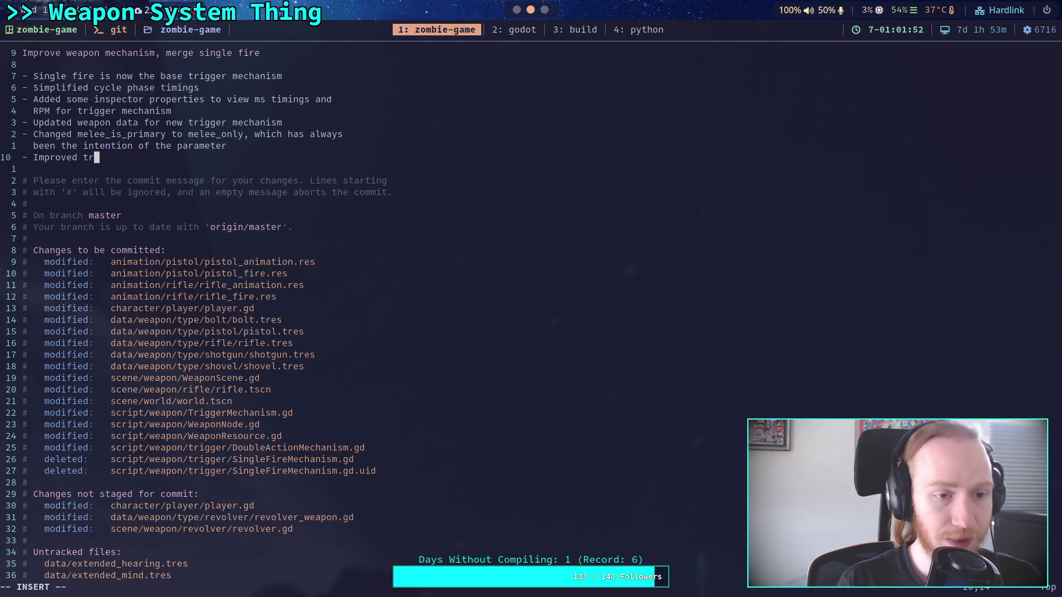
text(igger mechan)
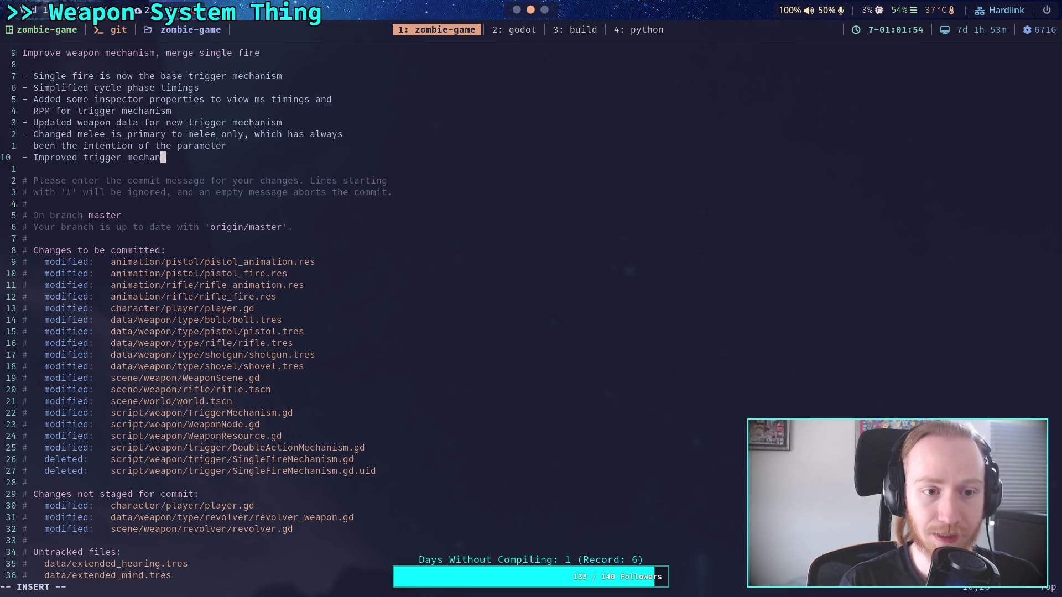
text(ism tik)
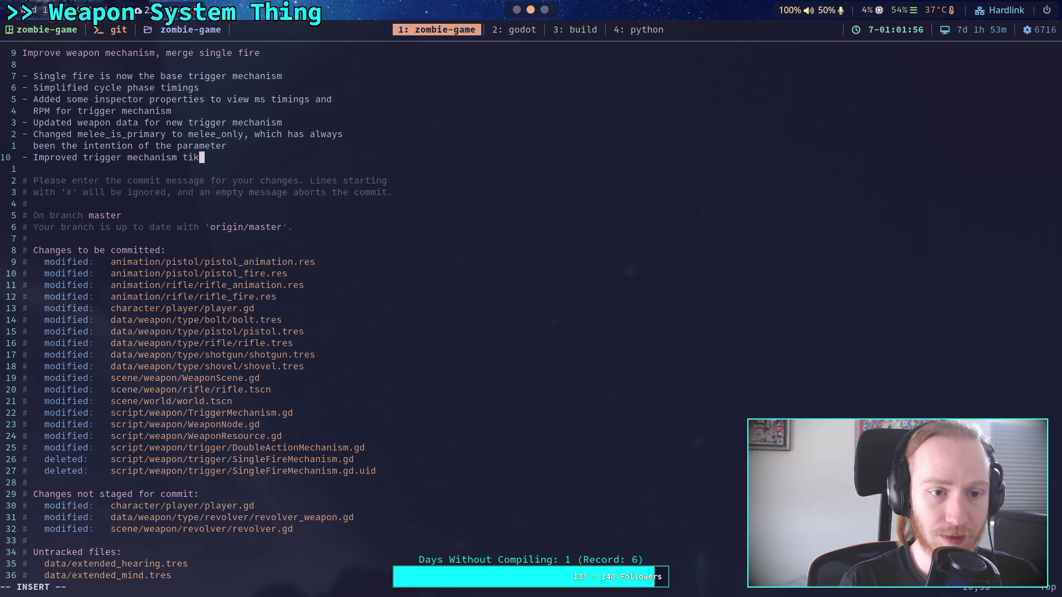
key(BackSpace)
text(cking )
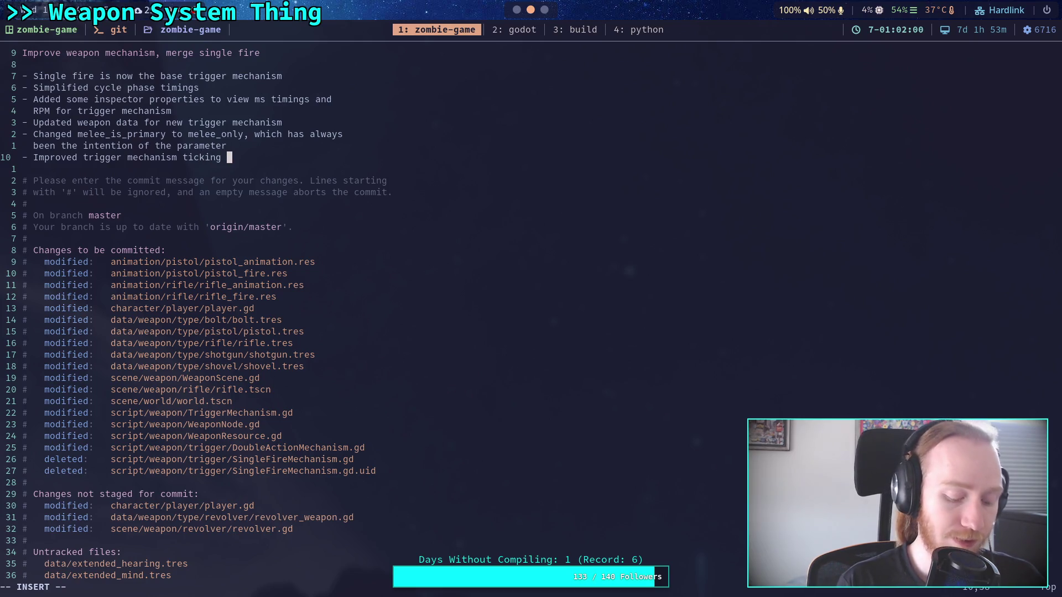
text(a)
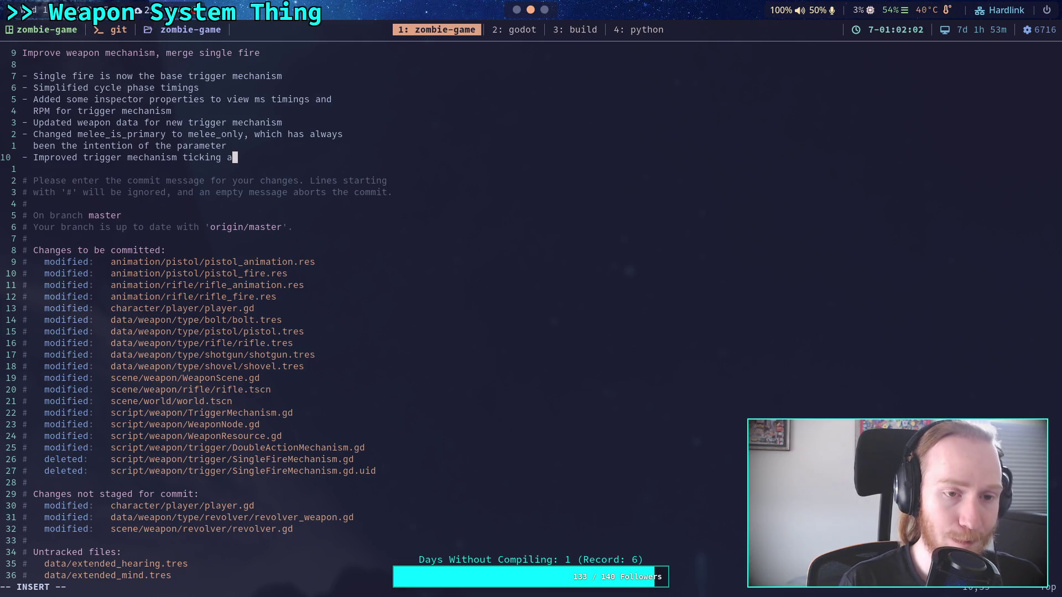
text(nd haw)
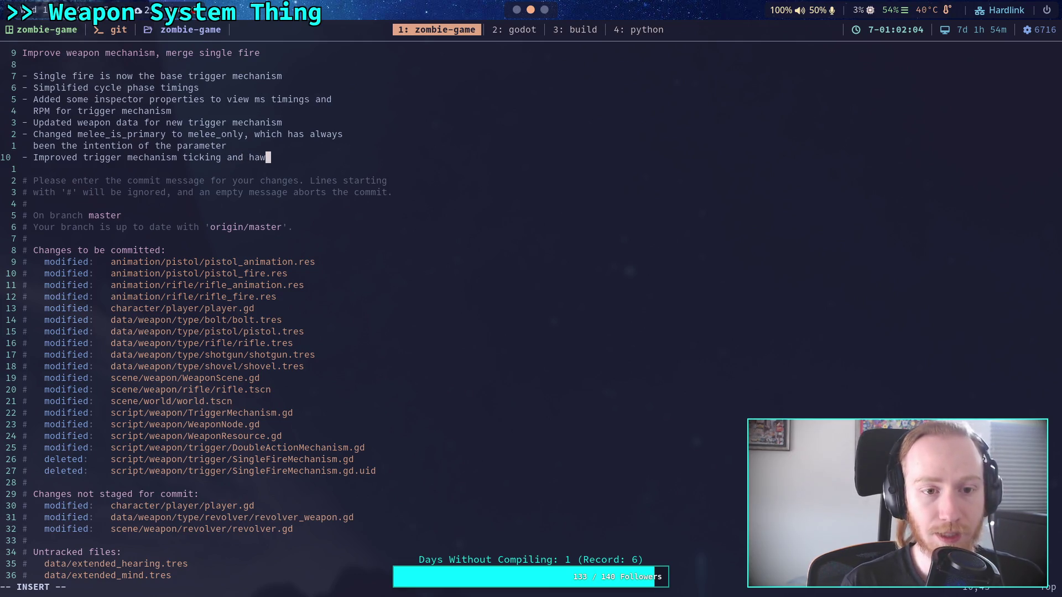
key(BackSpace)
key(BackSpace)
text(ow the )
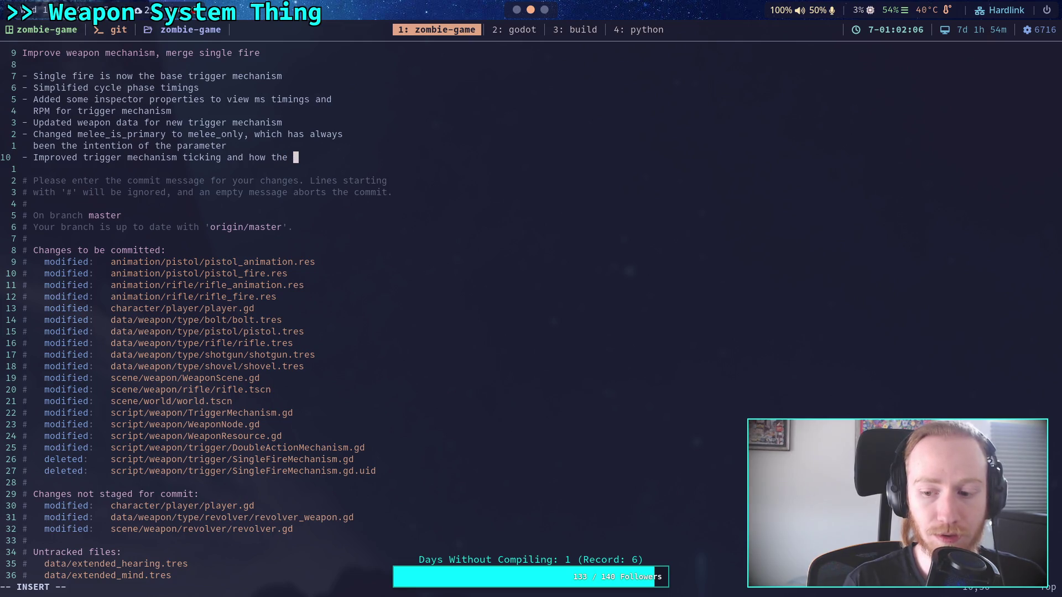
text(trigger)
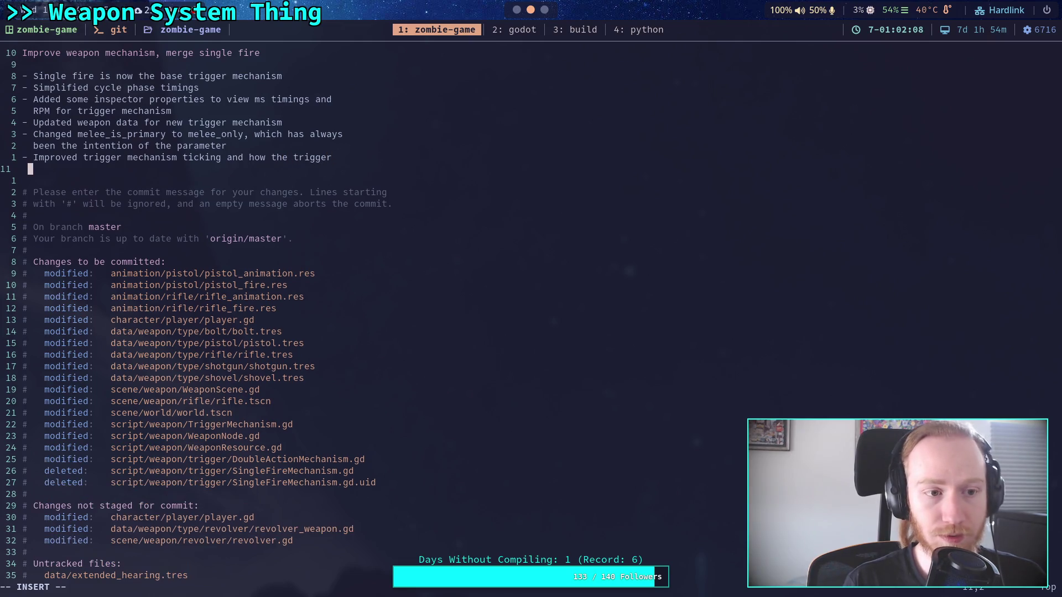
text( state is )
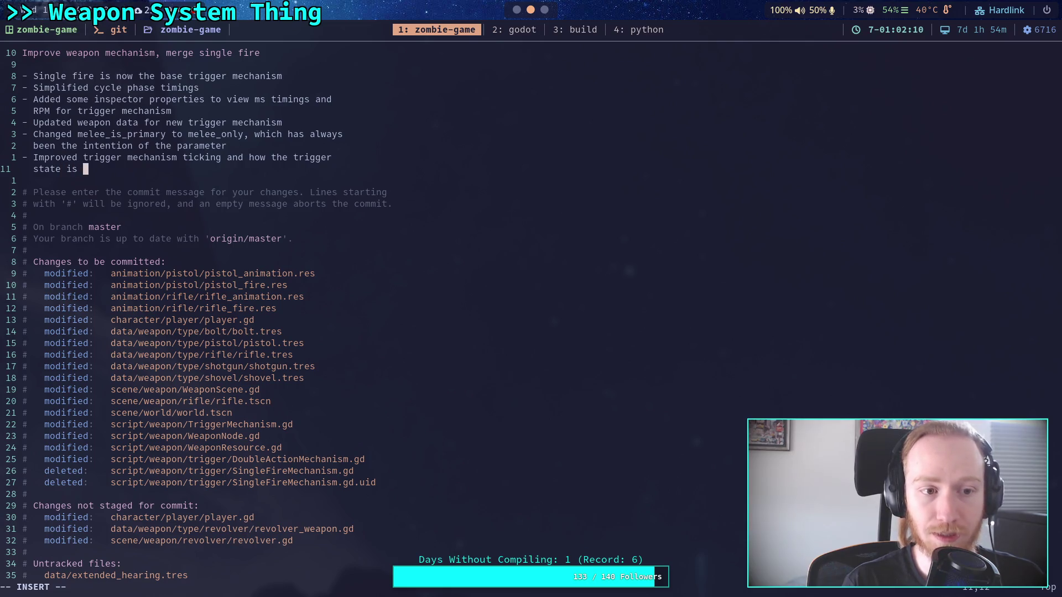
text(used)
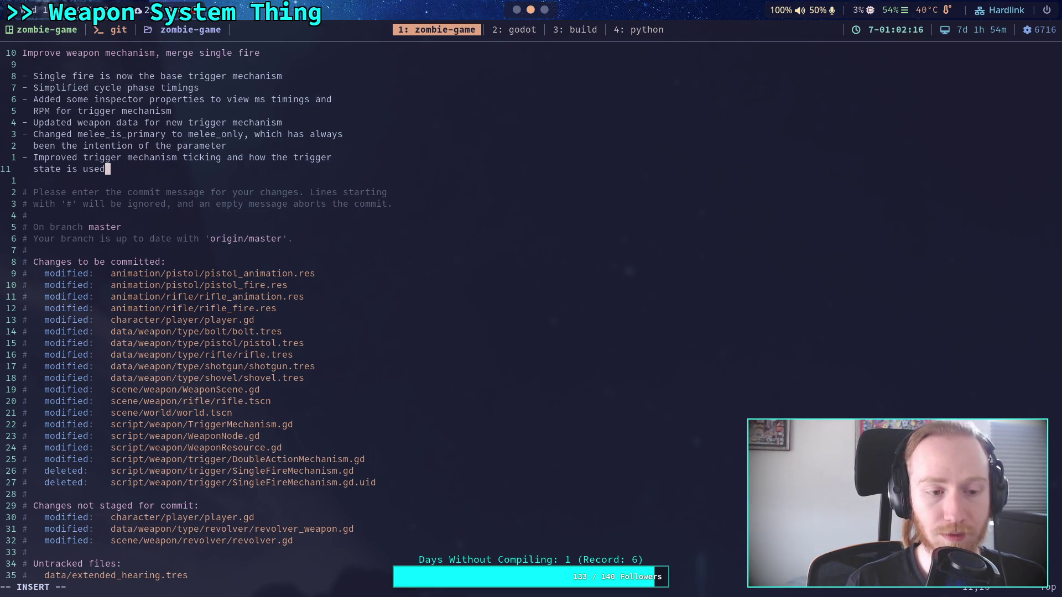
key(Return)
text(- Fix )
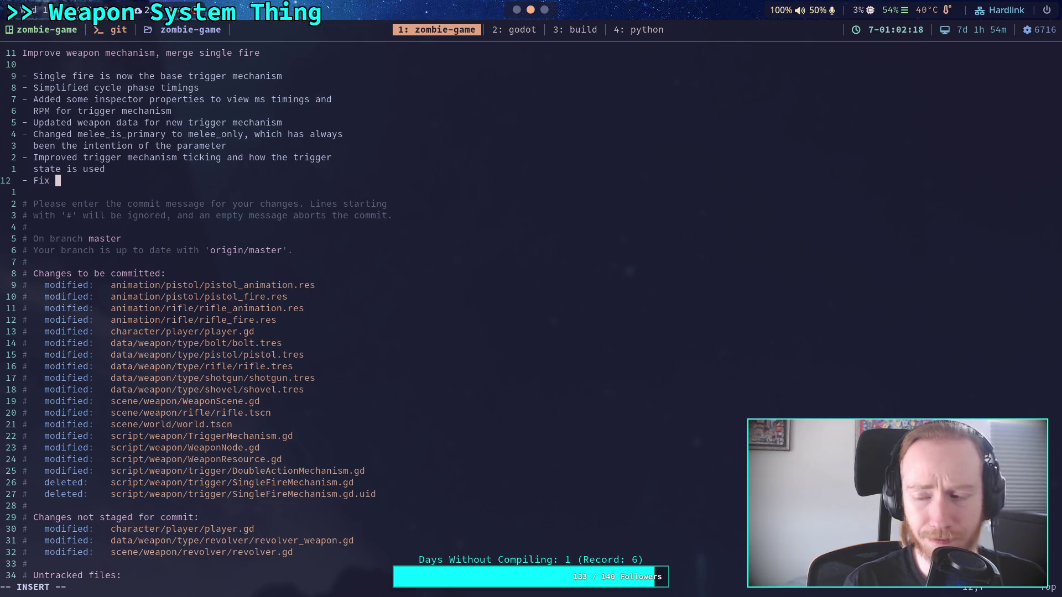
text(fir)
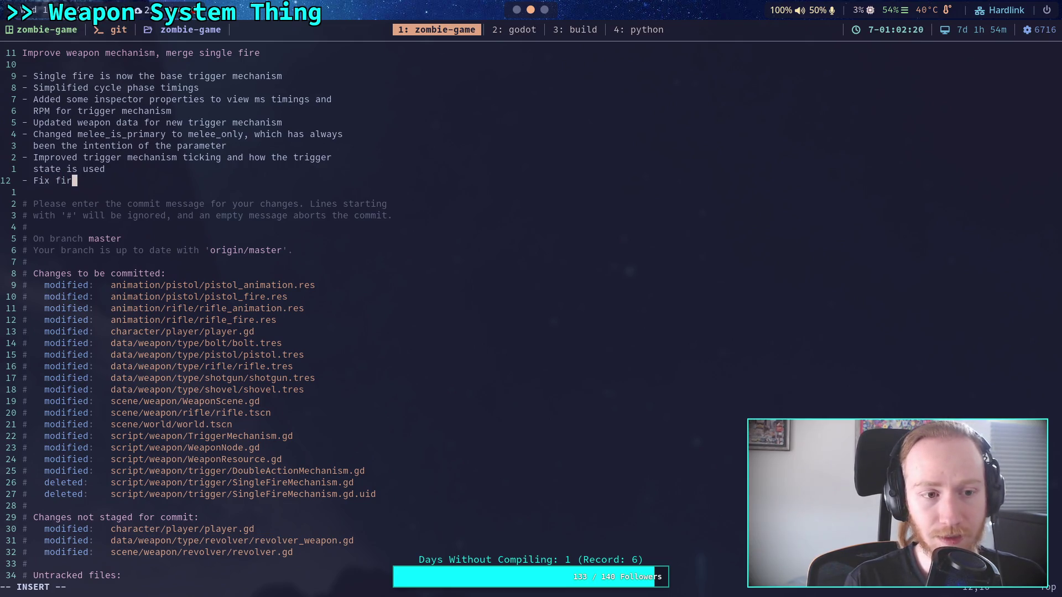
text(e delay bug related )
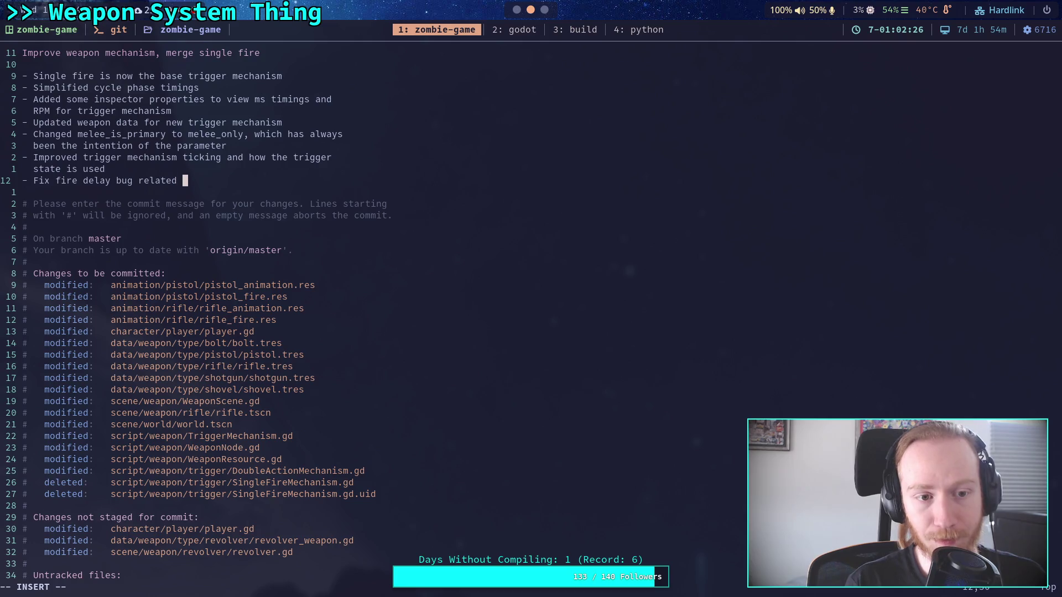
text(to double action )
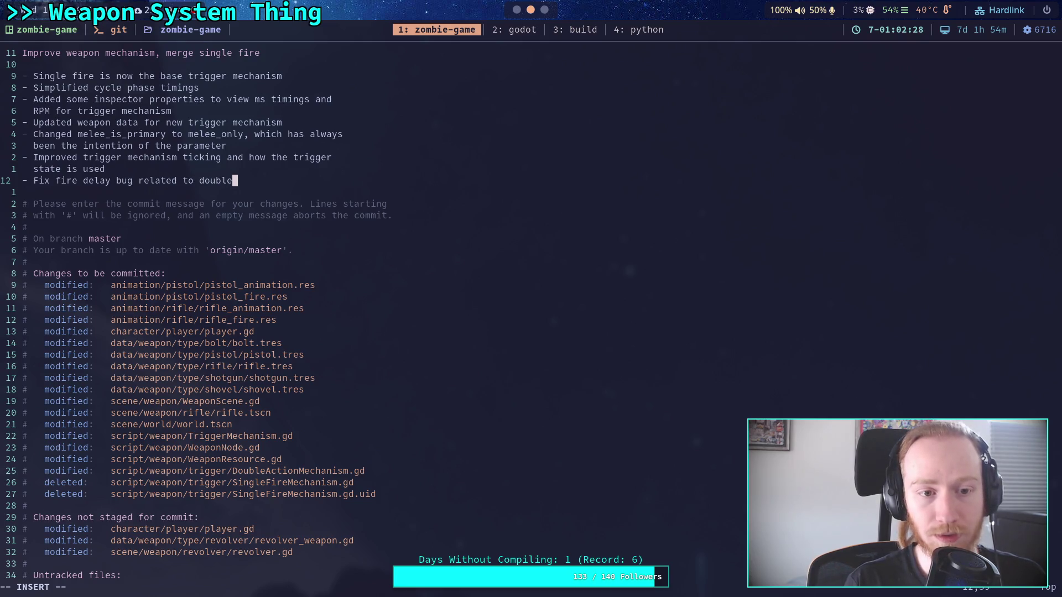
text(m)
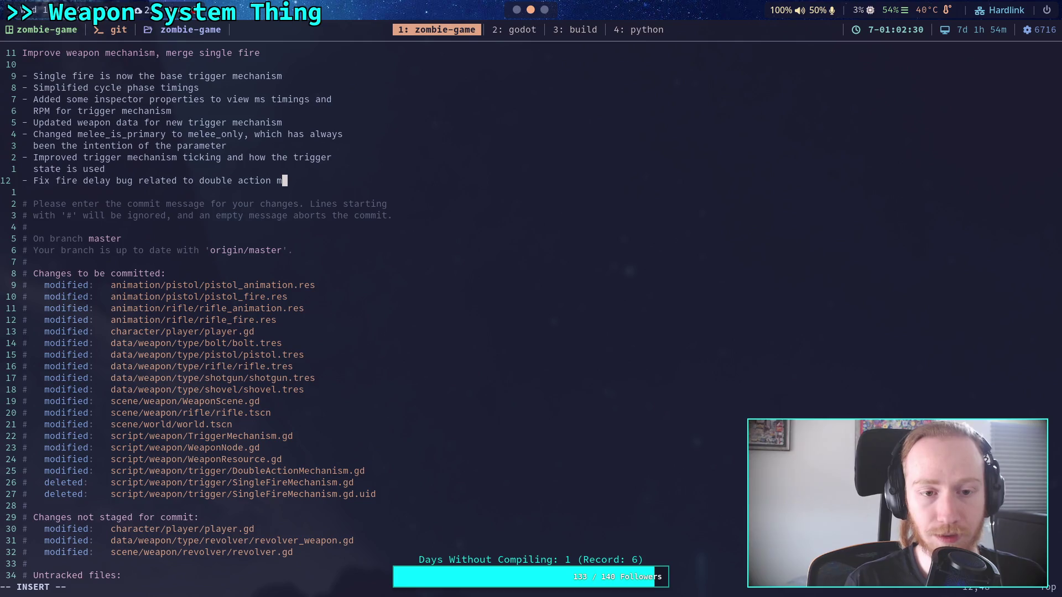
text(echanism)
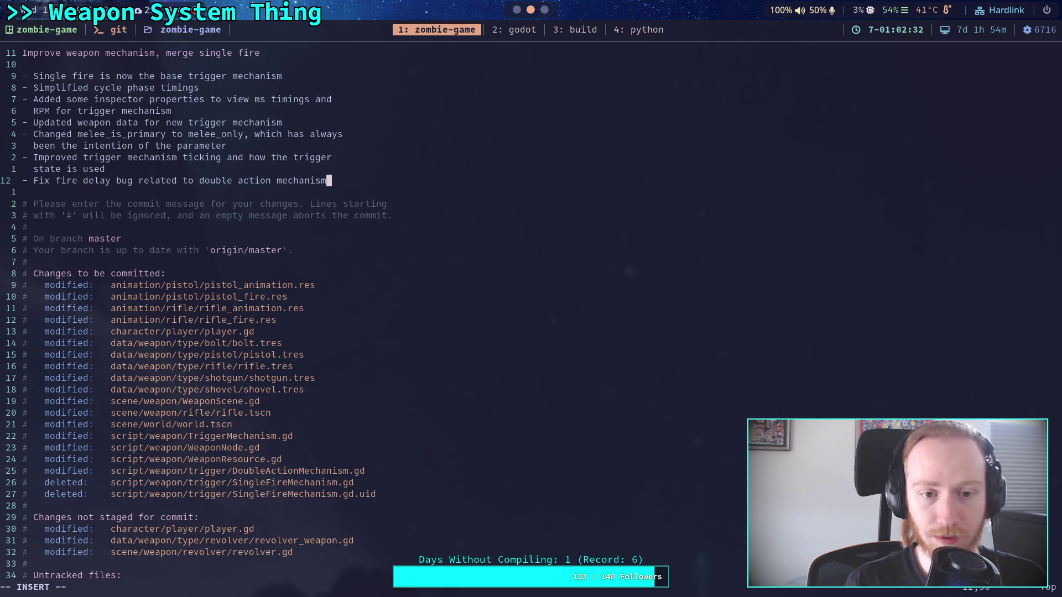
Add the bullet 'Disable some printing' to the commit message
key(Return)
text(-)
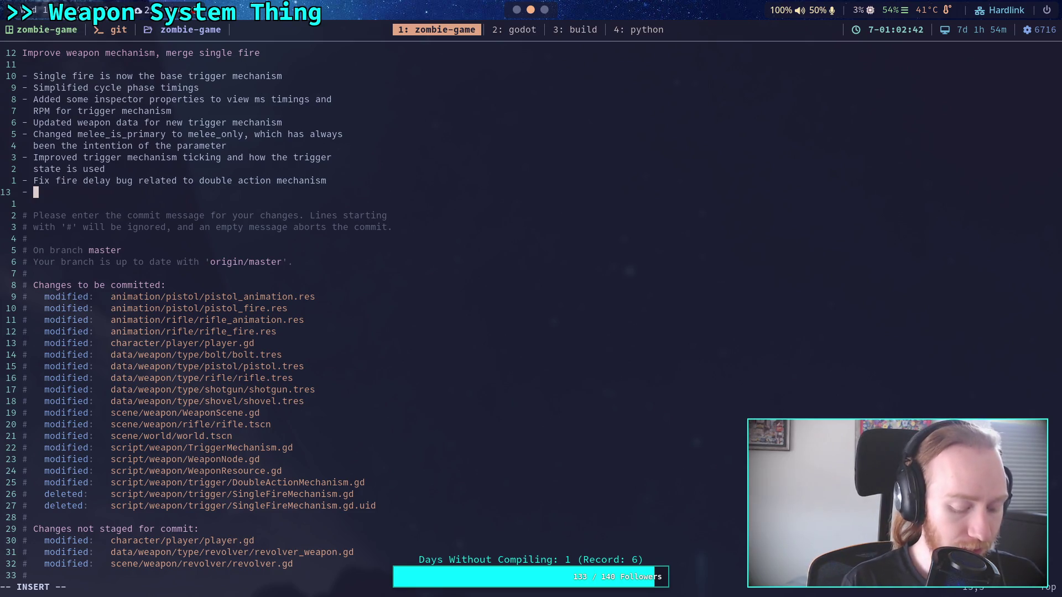
text(Disable )
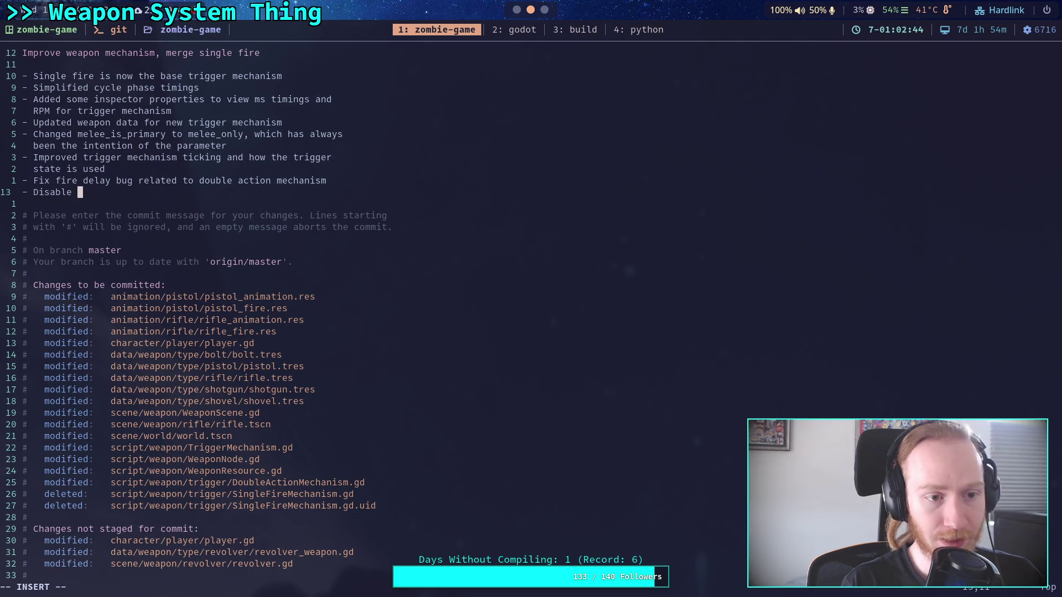
text(some printing)
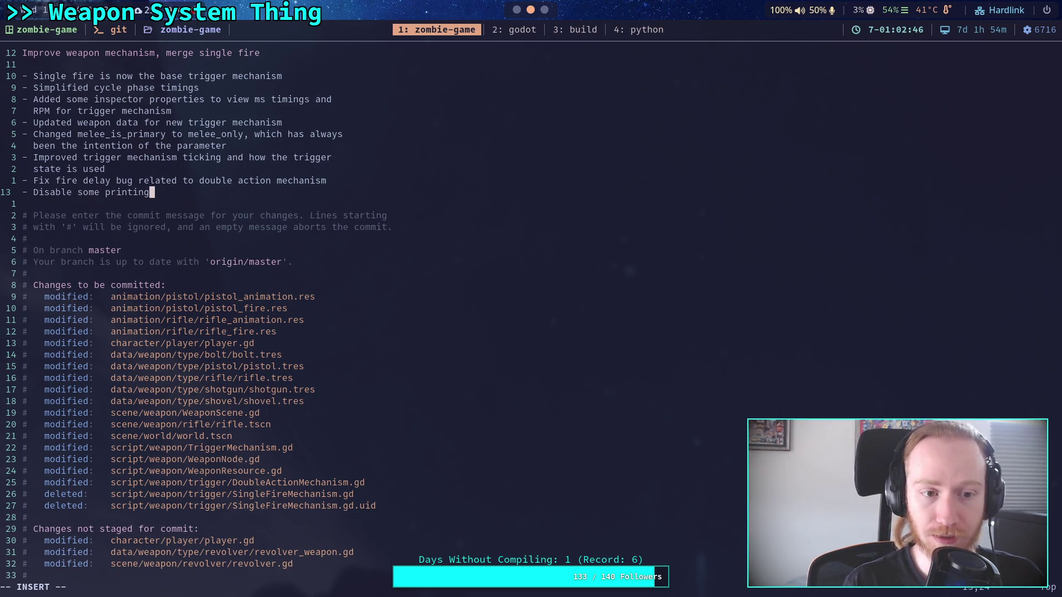
key(Return)
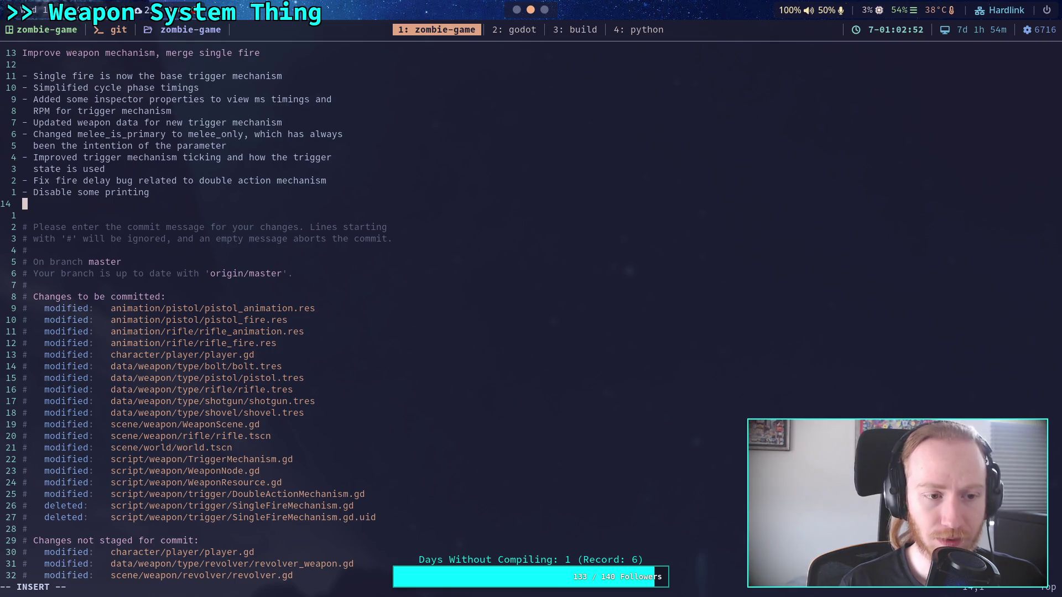
Add bullet 'Removed blank frame at the start of pistol and rifle fire animations'
text(- Modified p)
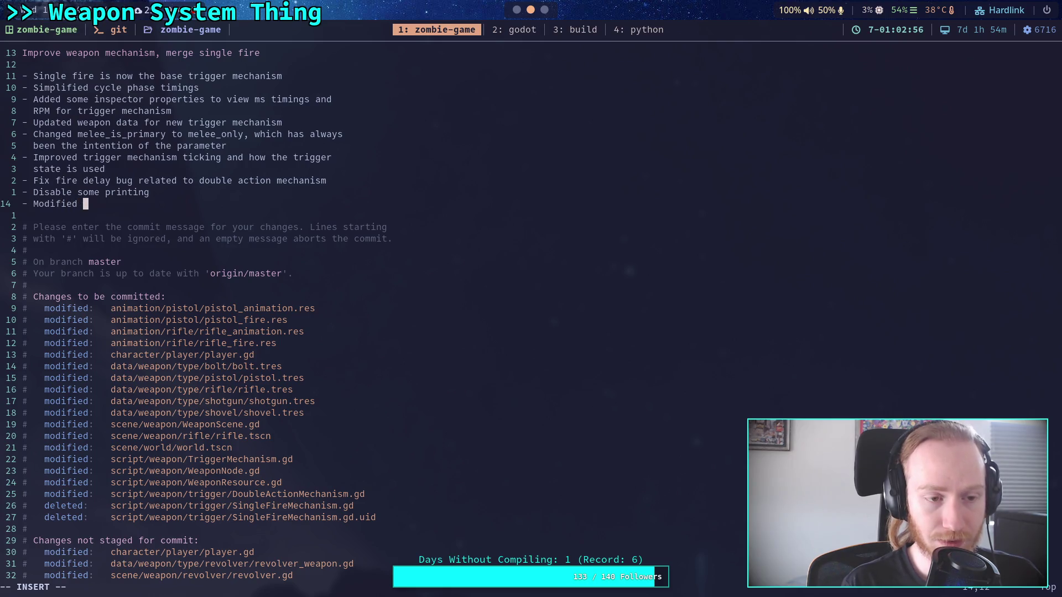
text(istol and rig)
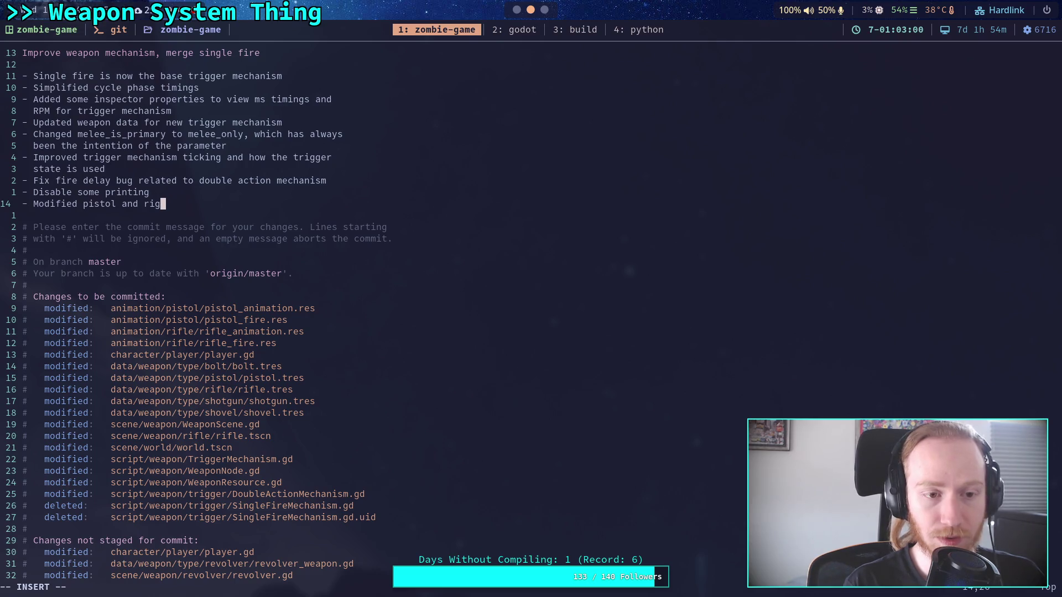
key(BackSpace)
key(BackSpace)
key(BackSpace)
key(BackSpace)
key(BackSpace)
text(Rem)
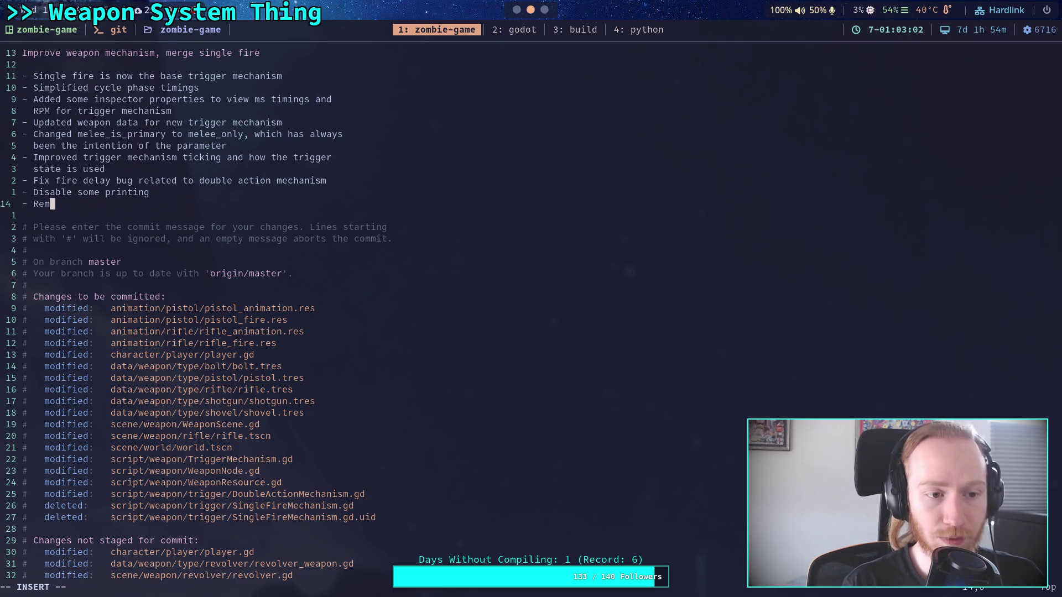
text(oved blank fram)
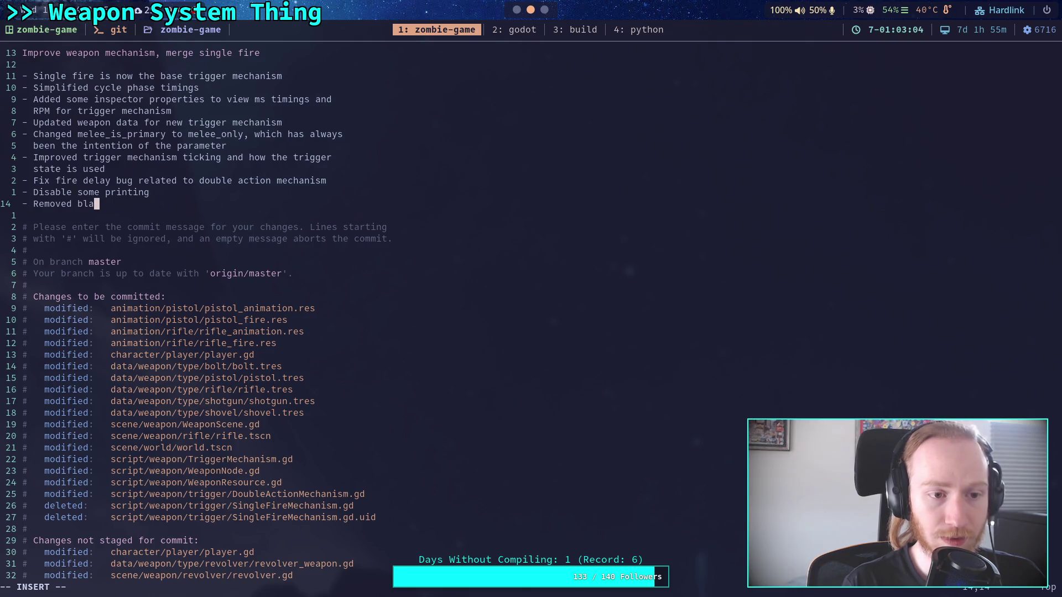
key(BackSpace)
text(e )
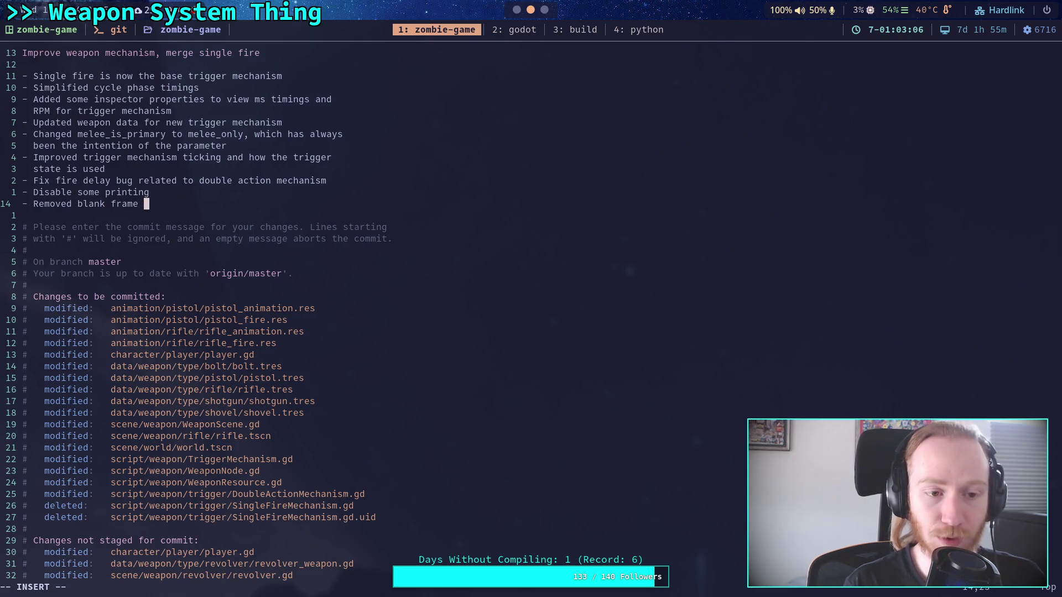
text(at the start of )
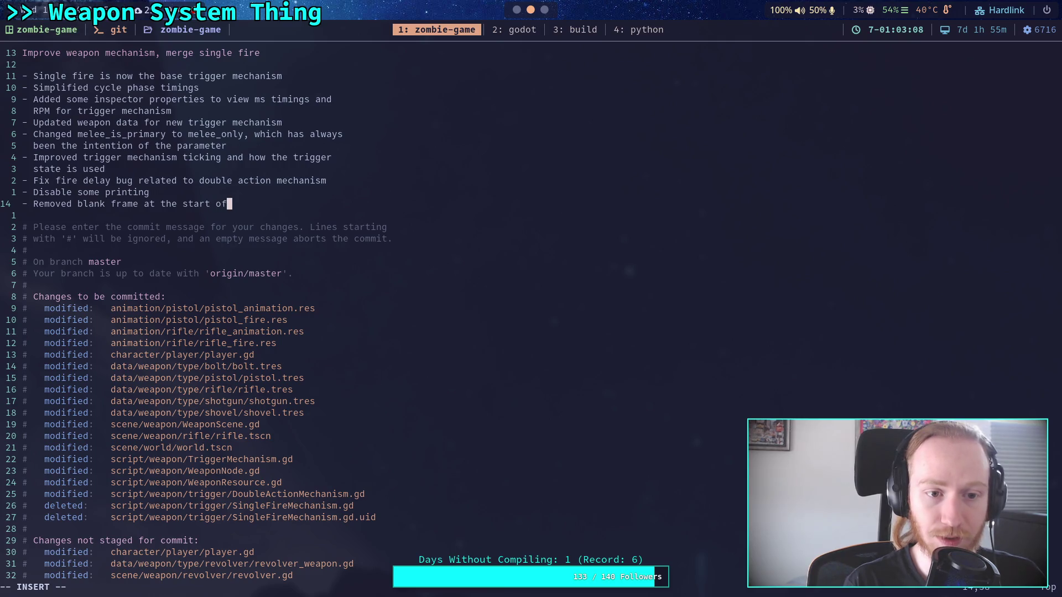
text(pistol an)
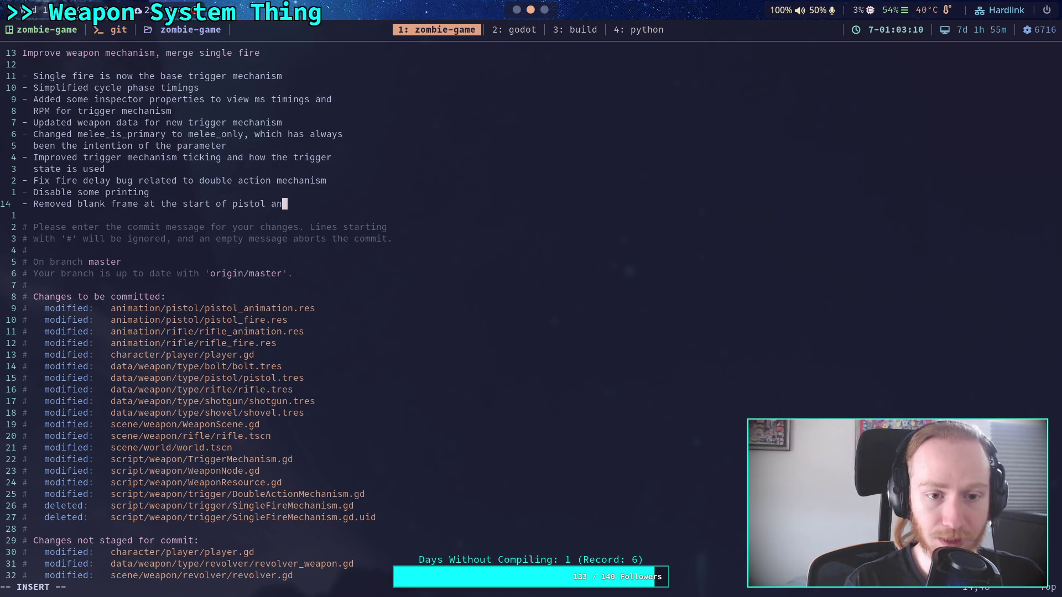
text(d rigle)
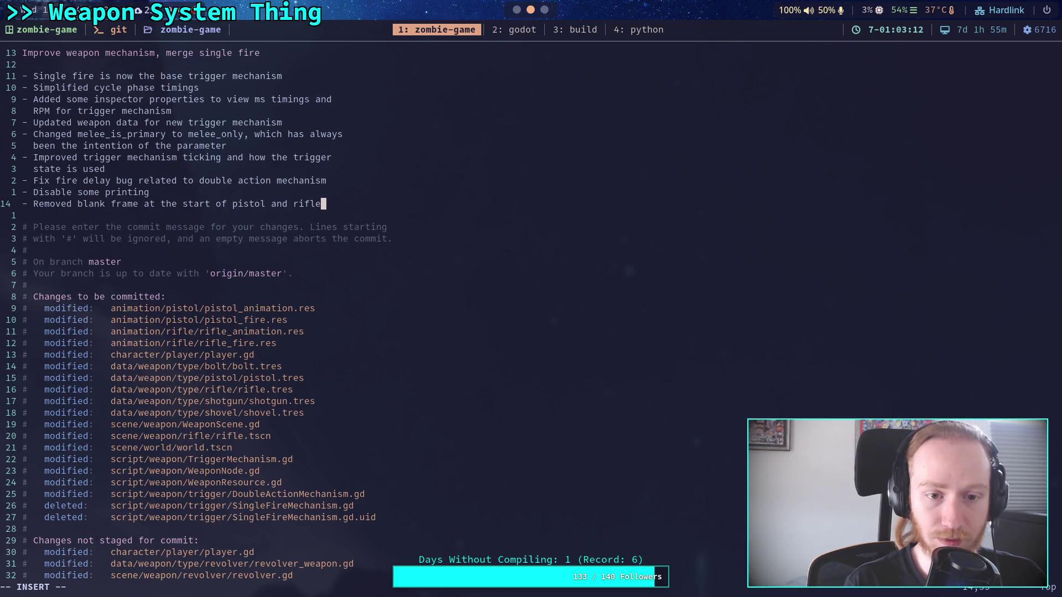
text(fire)
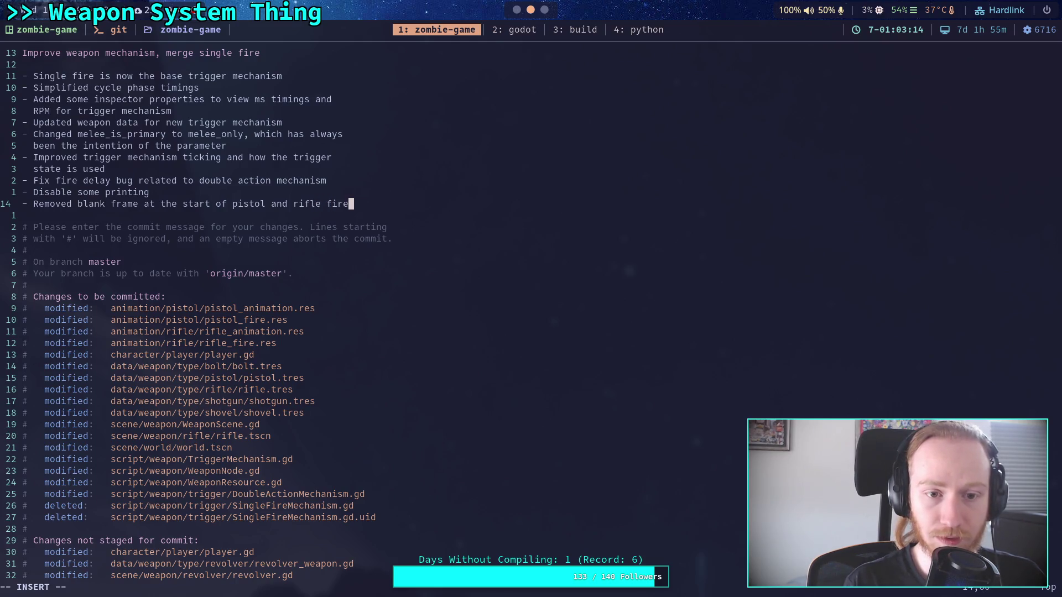
text( animations)
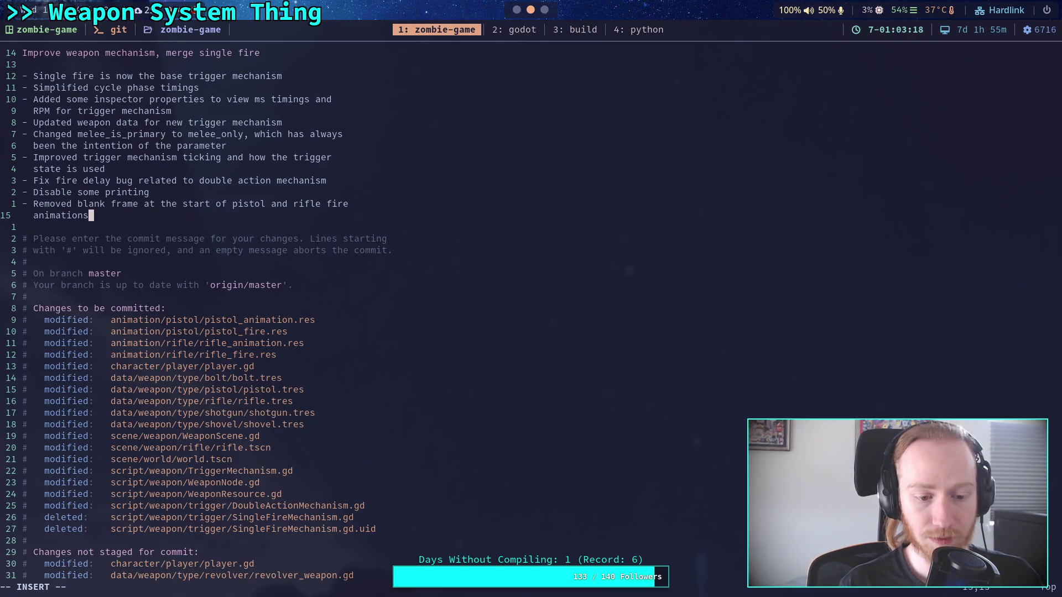
key(Escape)
text(:wq)
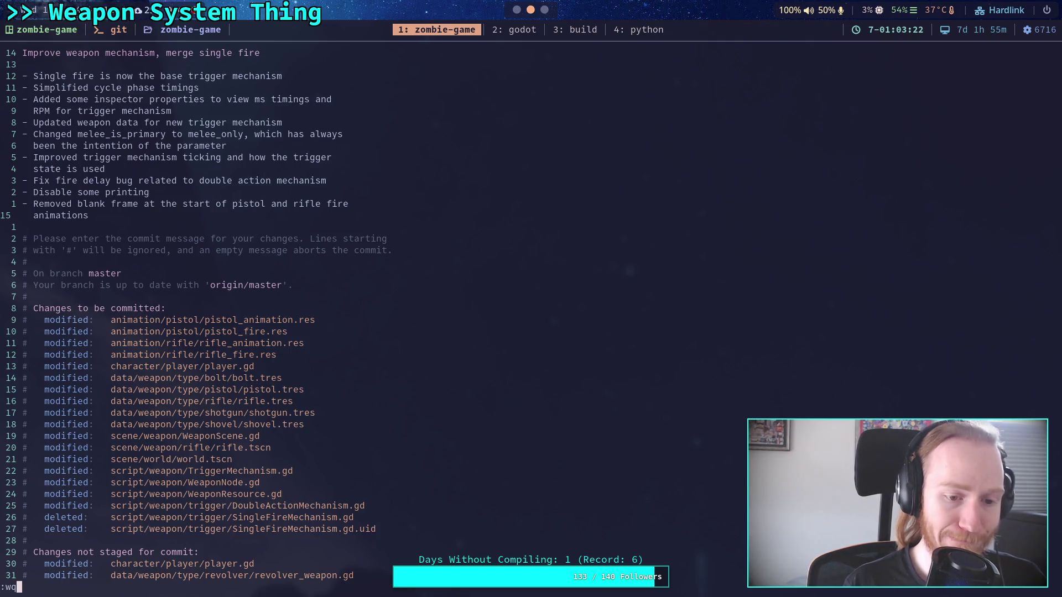
key(Escape)
Add final bullet 'Retimed trigger mech for pistol and rifle' and save, creating commit 274de27
text(o- Re)
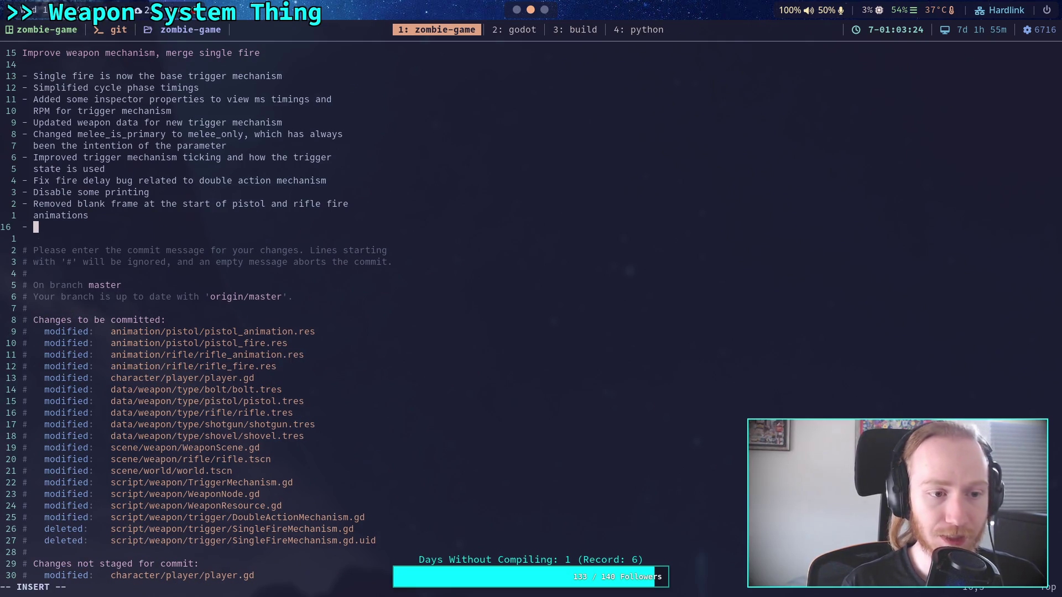
text(timed )
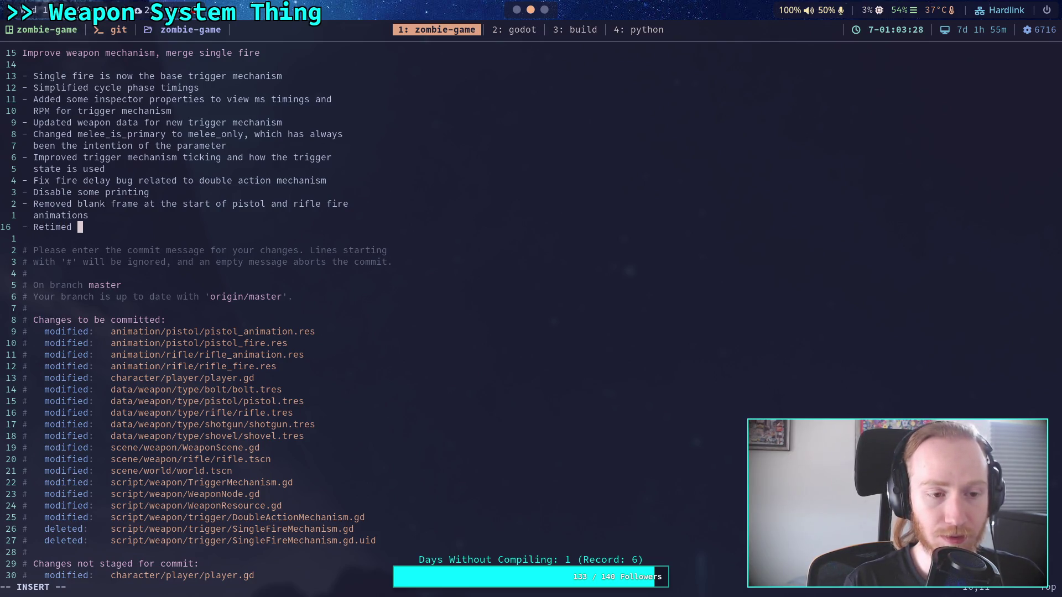
text(trigger)
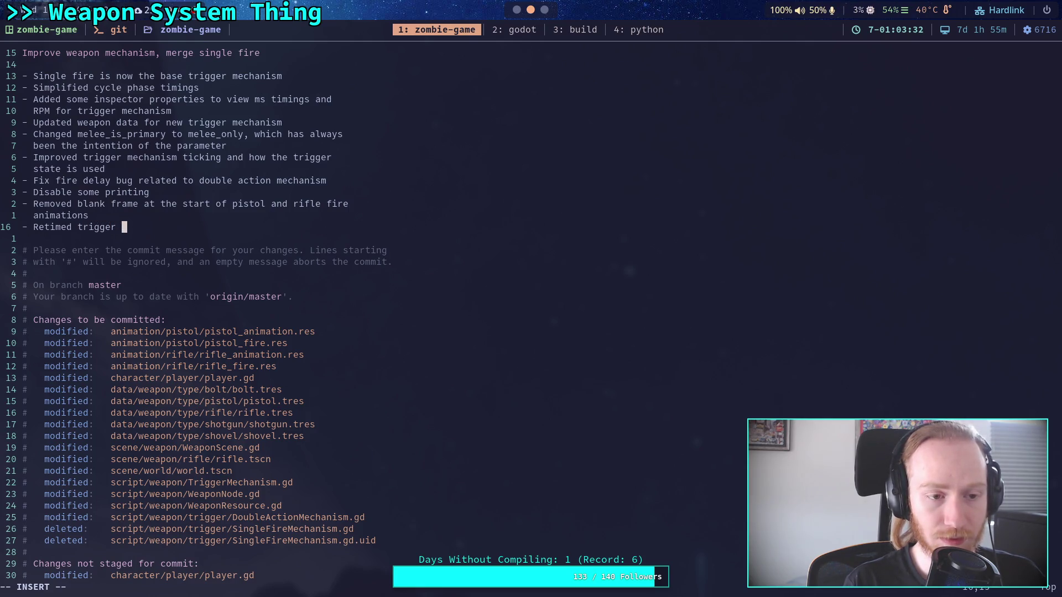
key(BackSpace)
key(BackSpace)
key(BackSpace)
key(BackSpace)
key(BackSpace)
text(me)
key(BackSpace)
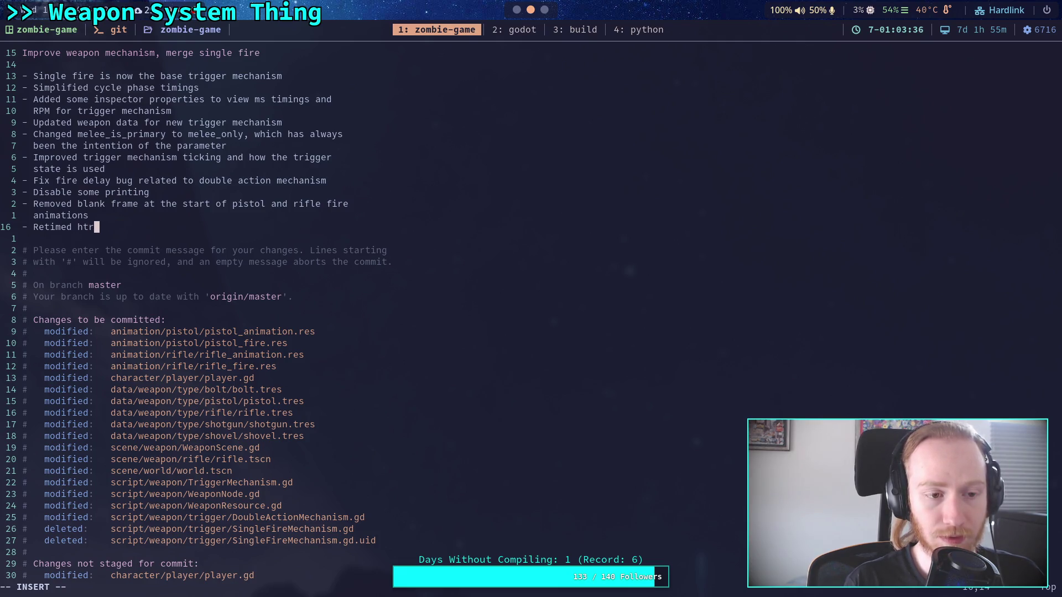
text(trigg)
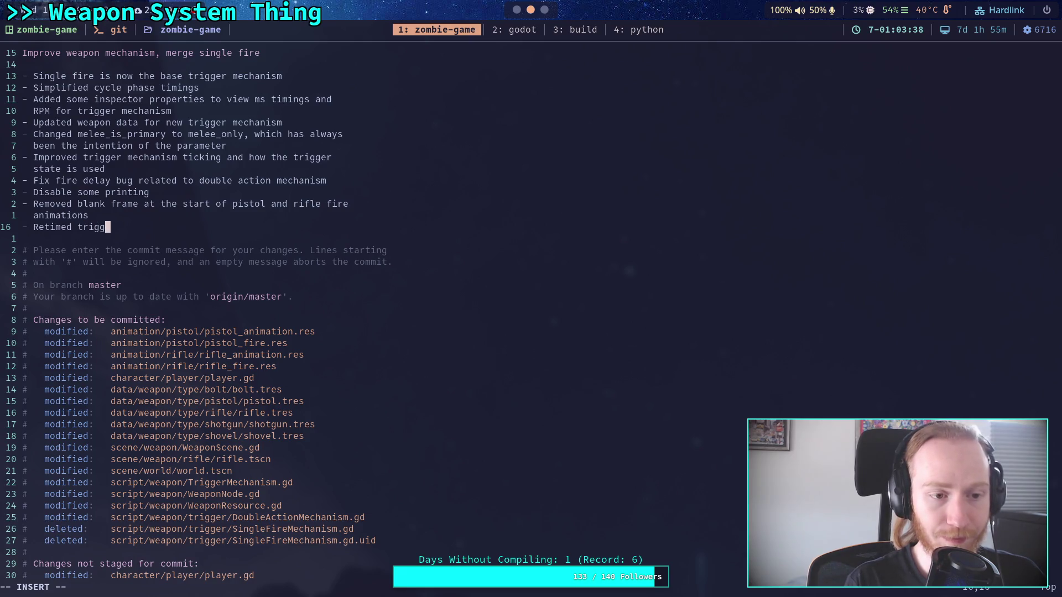
text(er mech for)
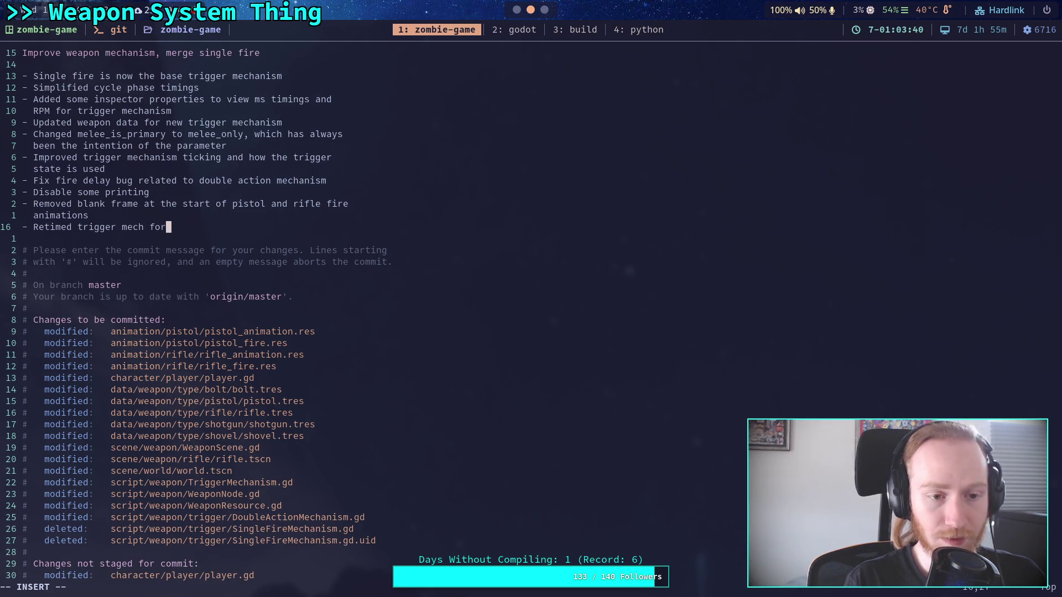
text( pistol and 9)
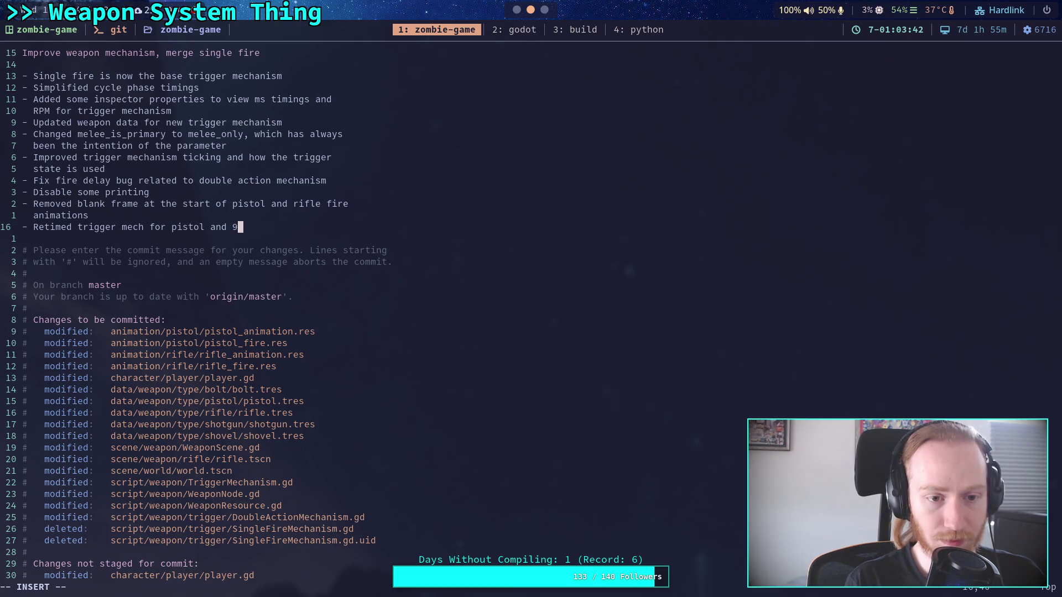
key(BackSpace)
text(rifle)
key(Escape)
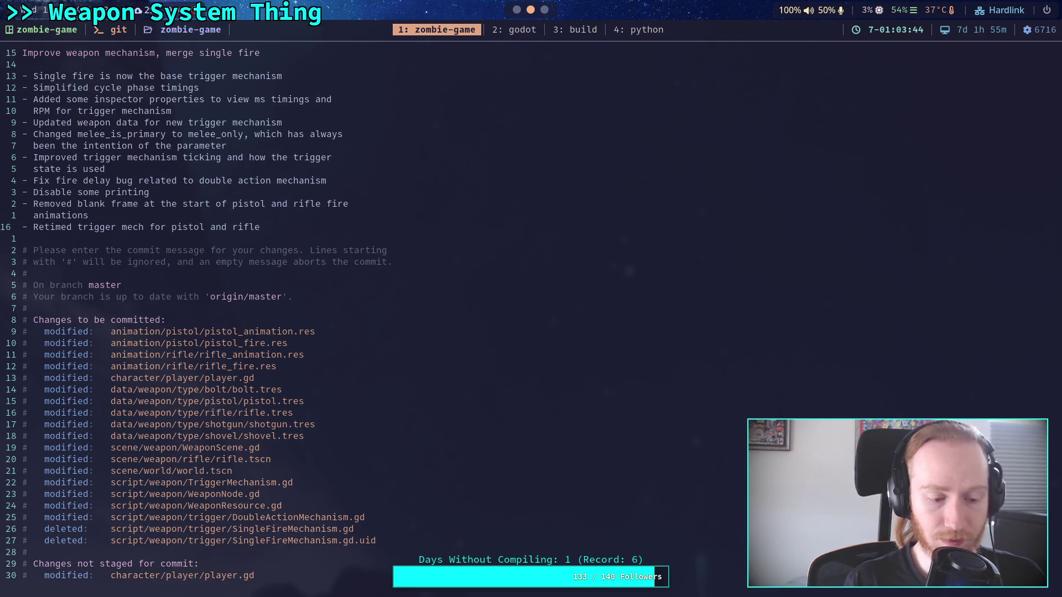
key(Tab)
text(:wq)
key(Return)
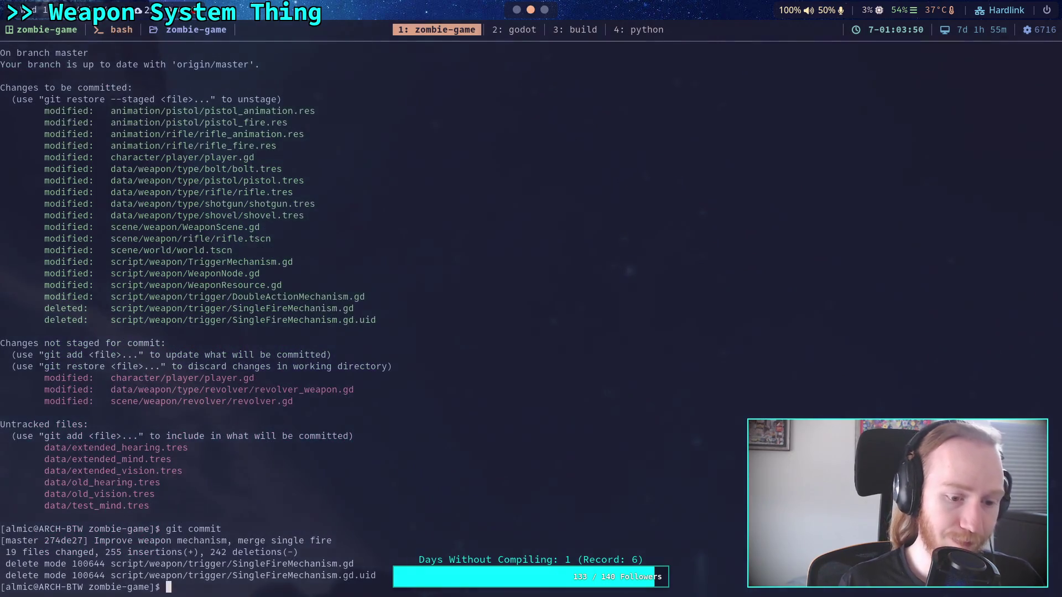
Push commit 274de27 to origin master, then switch to the Godot editor with Super+2
text(git push)
key(Return)
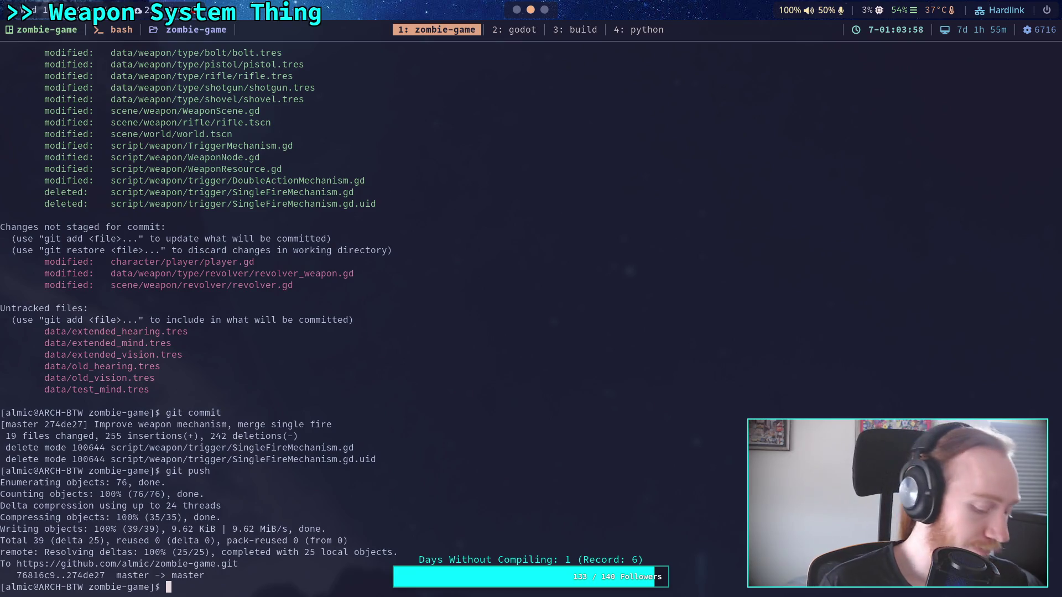
key(super+2)
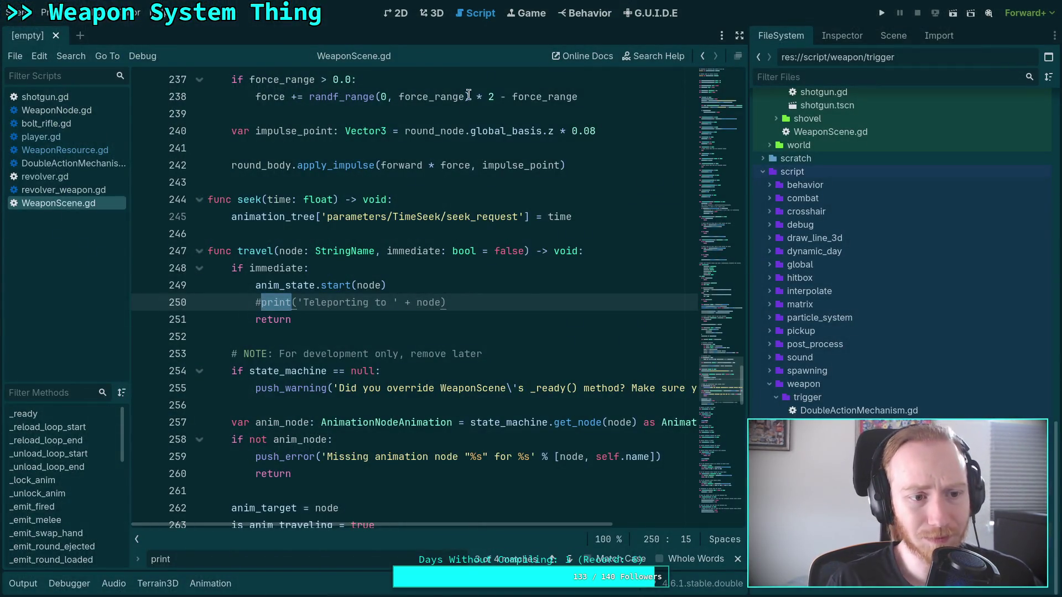
Close the 'print' search bar and widen the script editing area
click(433, 236)
click(354, 336)
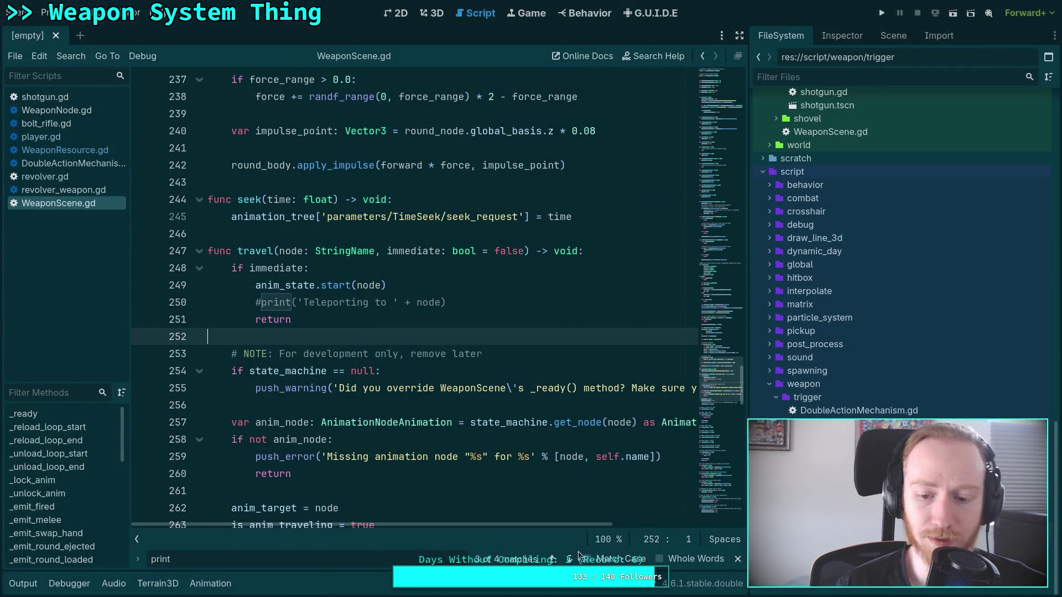
click(737, 560)
drag(746, 500, 821, 500)
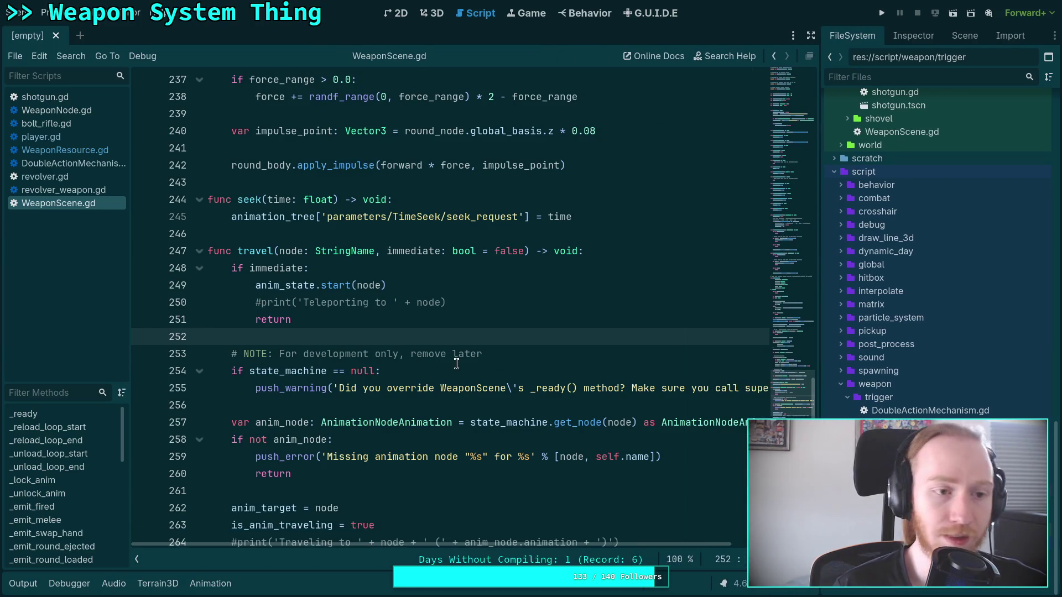
In revolver_weapon.gd, delete _animated_cylinder_rotation with its doc comments and warning annotation
click(81, 189)
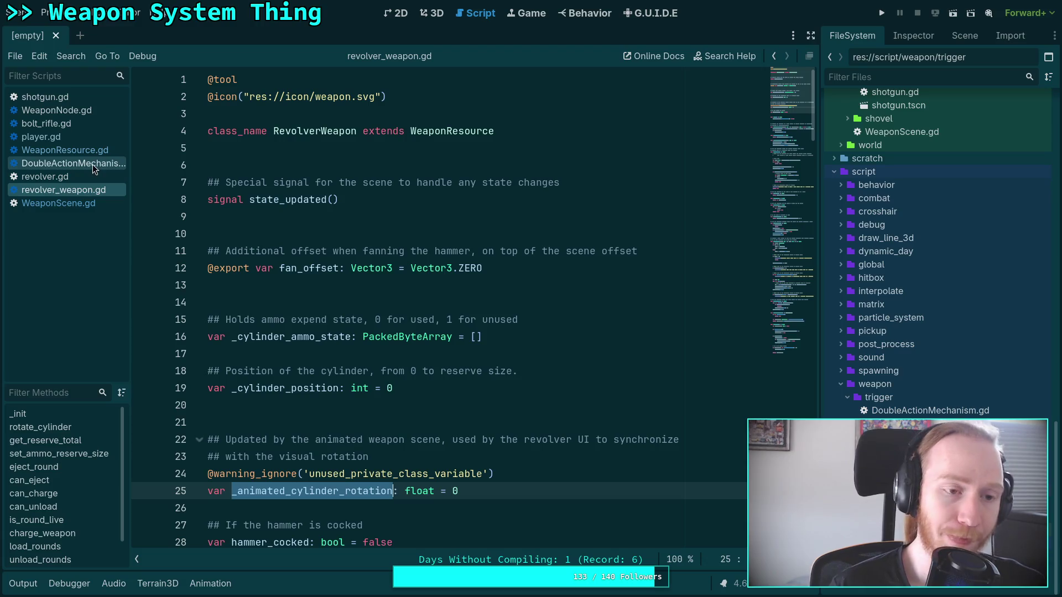
scroll(336, 285, down, 1)
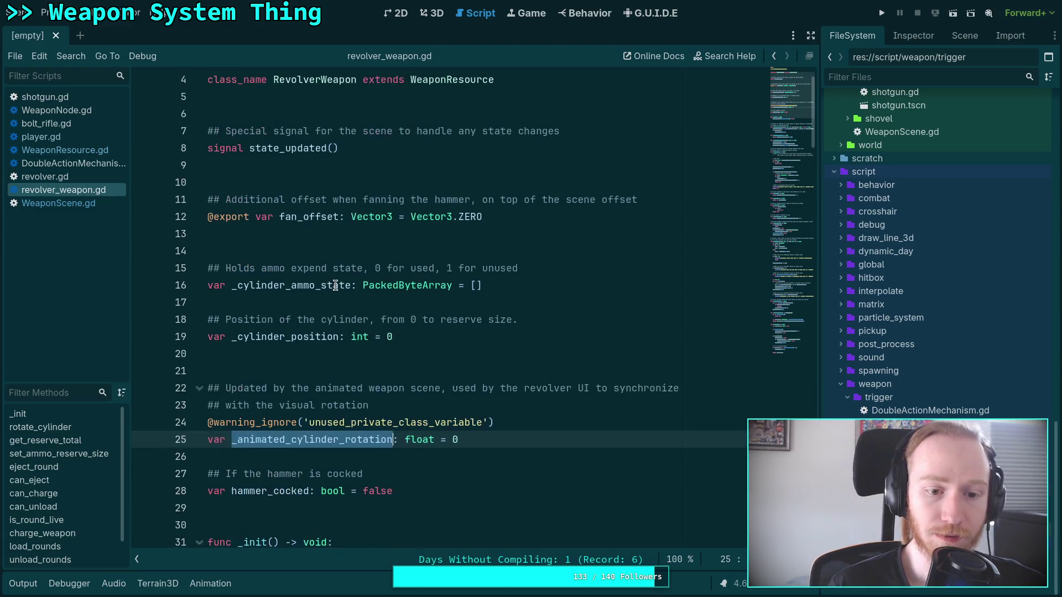
click(554, 223)
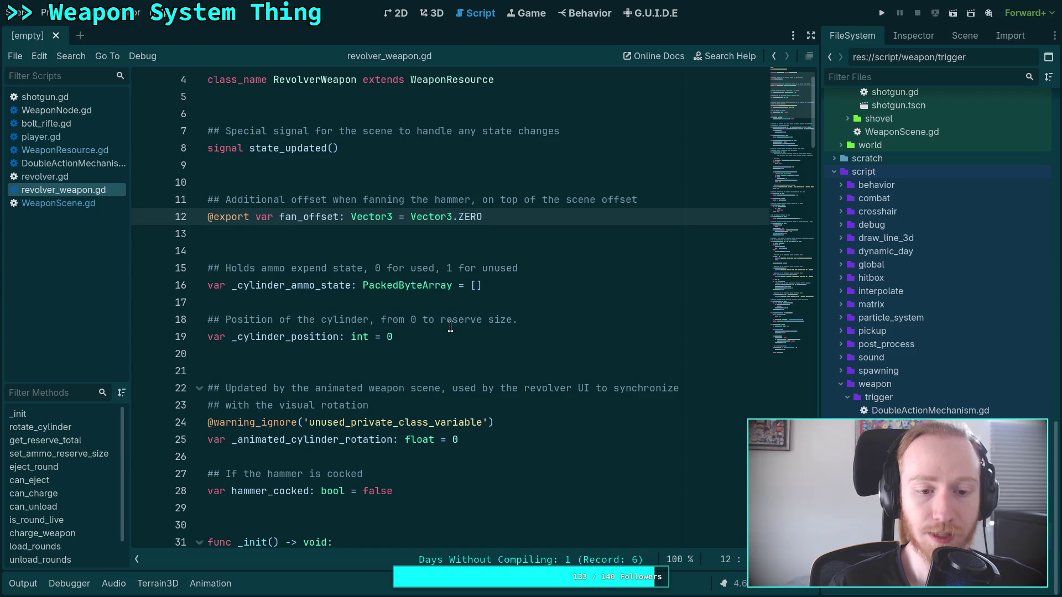
scroll(447, 326, down, 3)
mouse_move(491, 288)
mouse_down()
mouse_move(183, 283)
mouse_move(141, 228)
mouse_up()
key(ctrl+c)
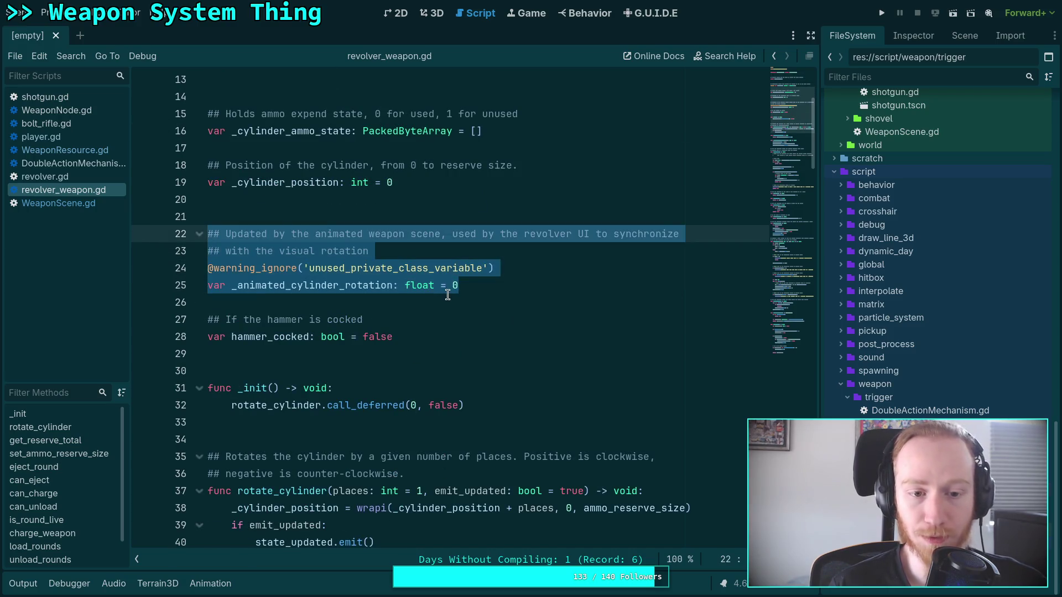
key(ctrl+k)
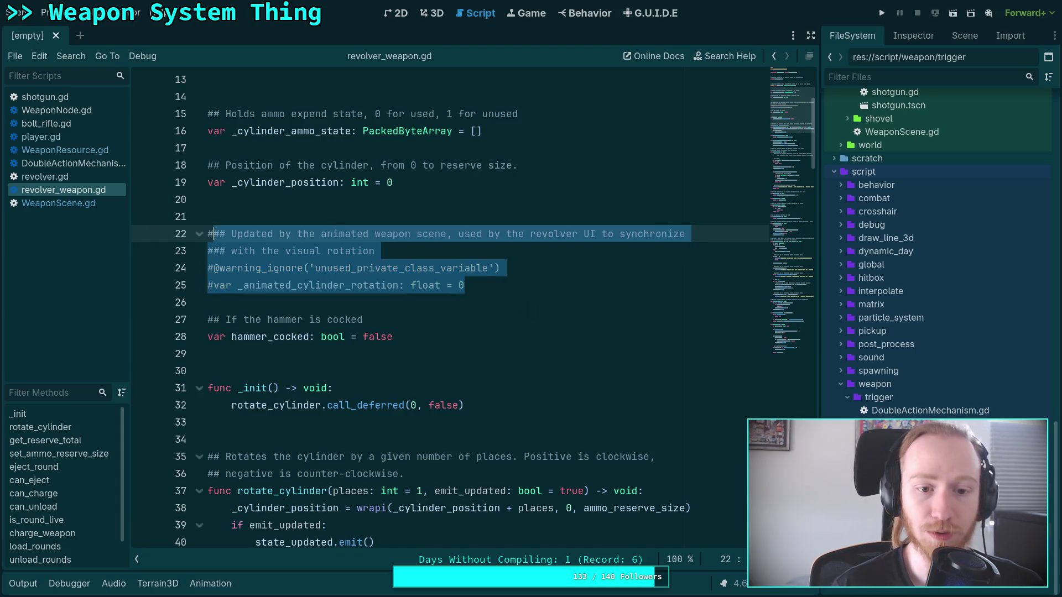
key(BackSpace)
key(BackSpace)
key(BackSpace)
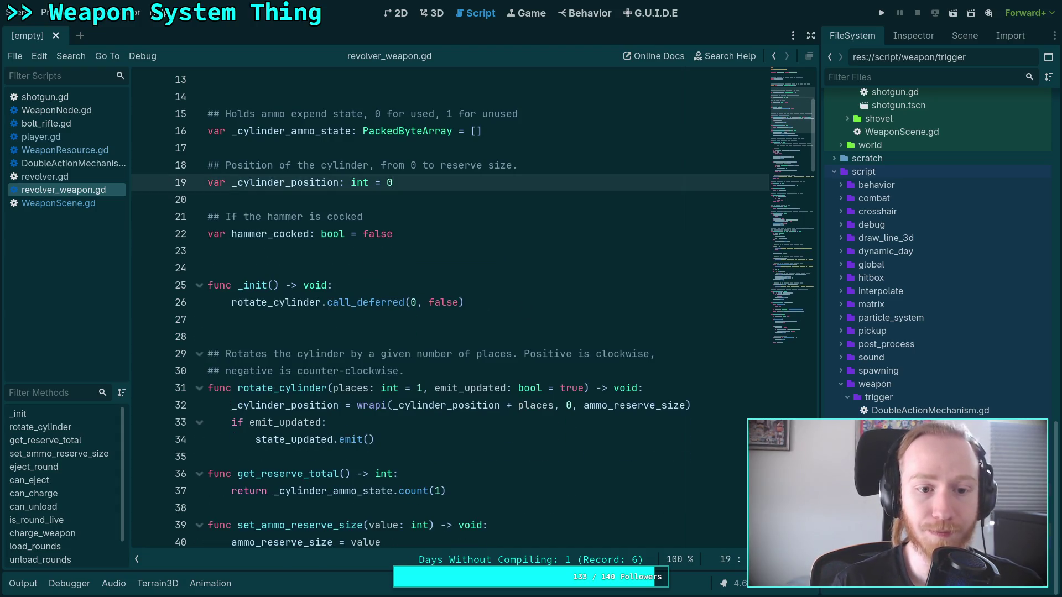
Paste the cylinder rotation variable block into revolver.gd below cylinder_interp
click(45, 176)
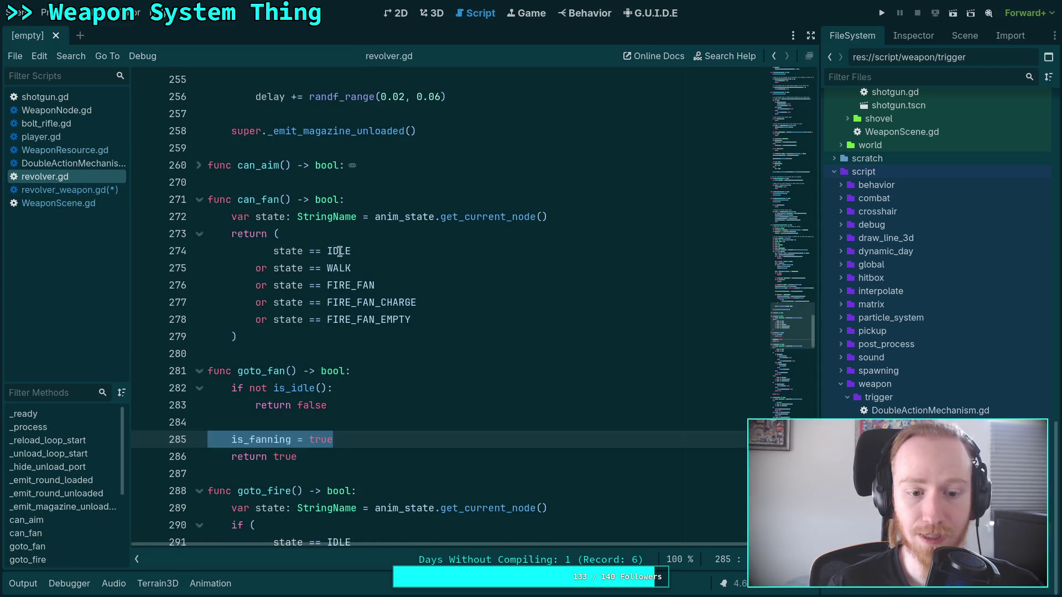
scroll(640, 291, up, 6)
scroll(751, 288, up, 20)
scroll(355, 275, down, 10)
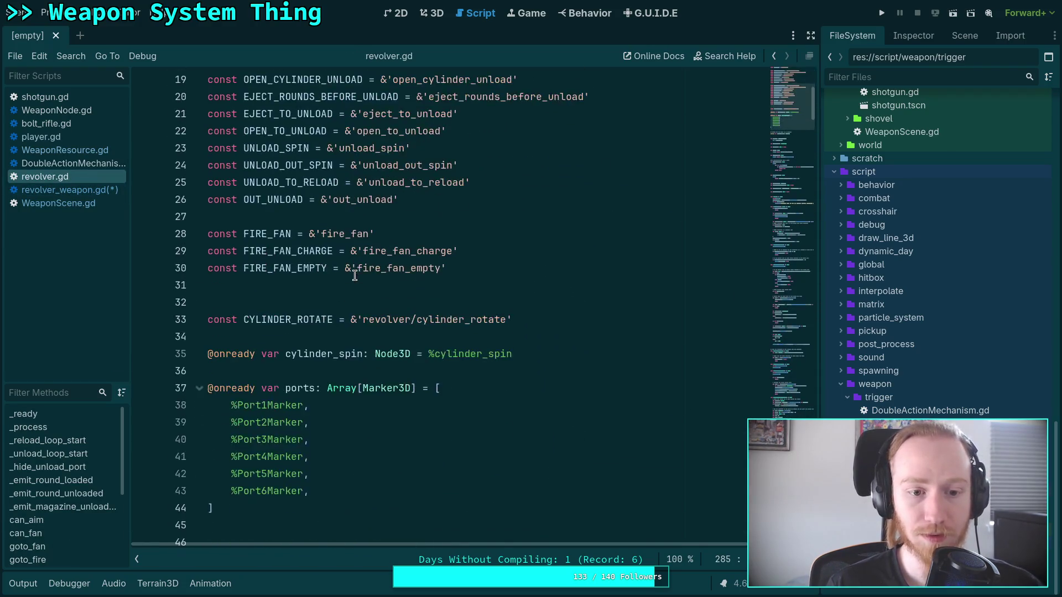
scroll(365, 267, down, 4)
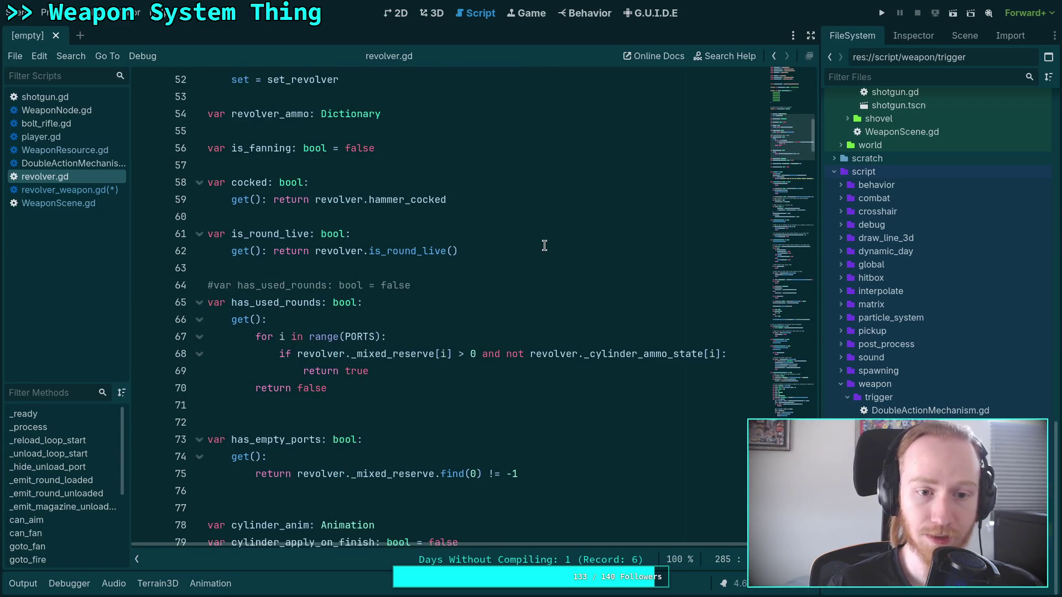
click(544, 246)
scroll(544, 245, down, 6)
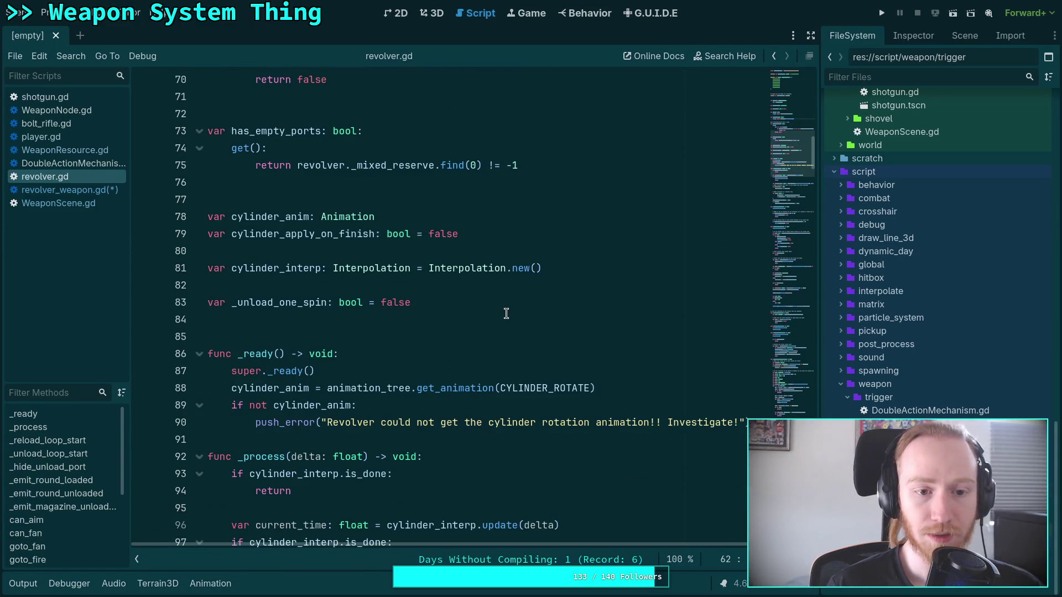
click(605, 268)
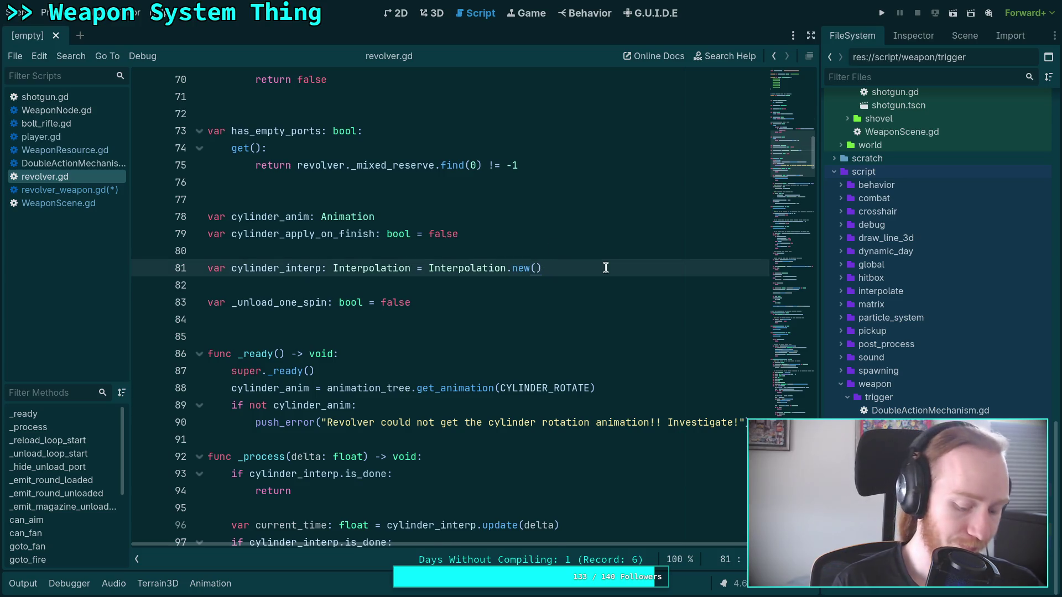
key(ctrl+v)
Strip the pasted comments and annotation, renaming the variable to animated_cylinder_rotation
mouse_move(495, 319)
mouse_down()
mouse_move(211, 303)
mouse_move(130, 277)
mouse_up()
key(BackSpace)
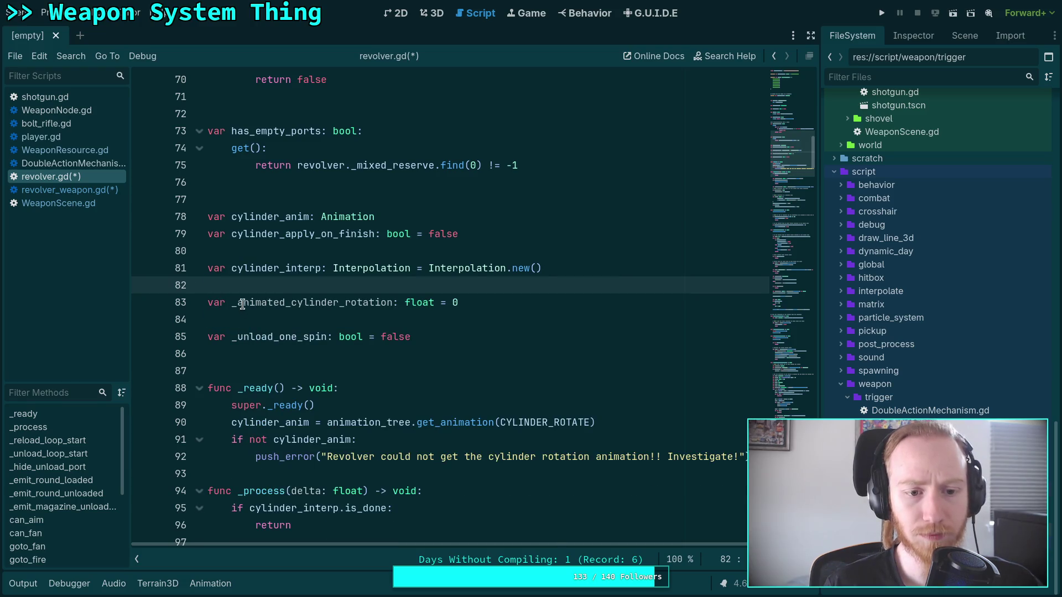
key(Delete)
click(237, 285)
key(BackSpace)
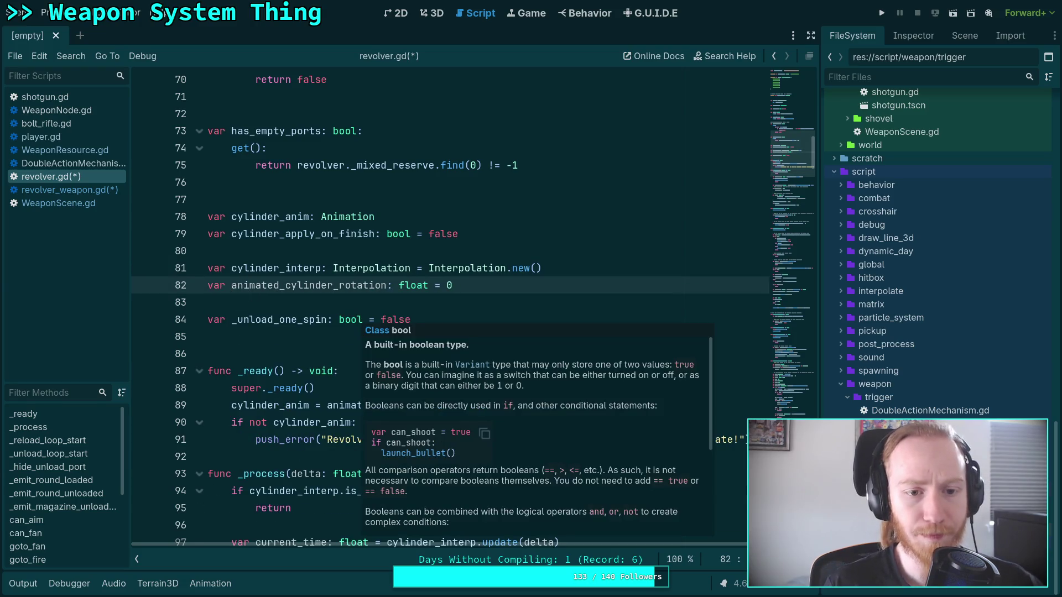
Search revolver.gd for animated_cylinder_rotation references and step to the next match
key(ctrl+f)
text(print)
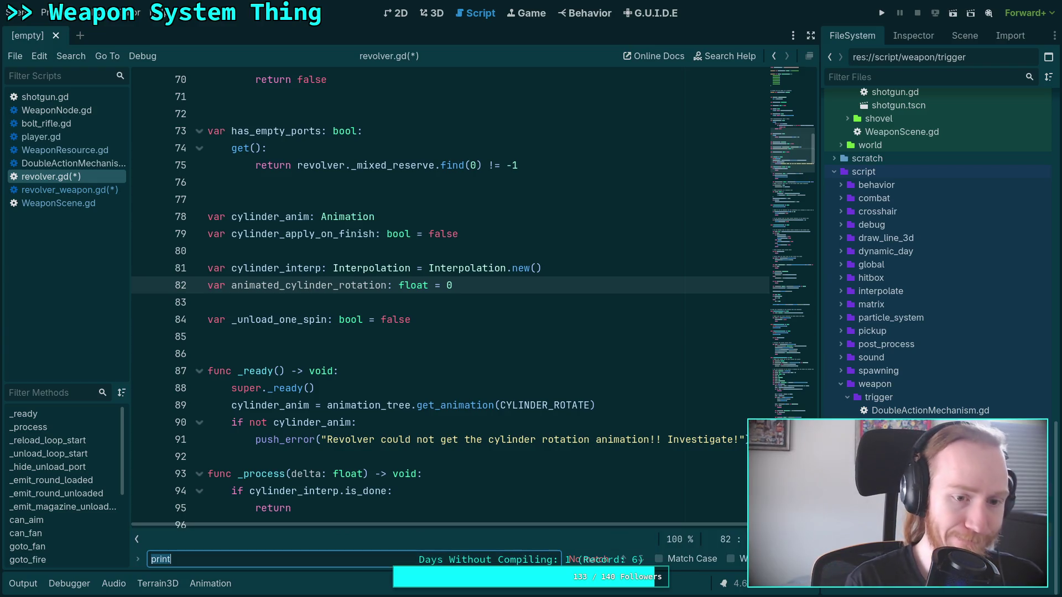
text(a)
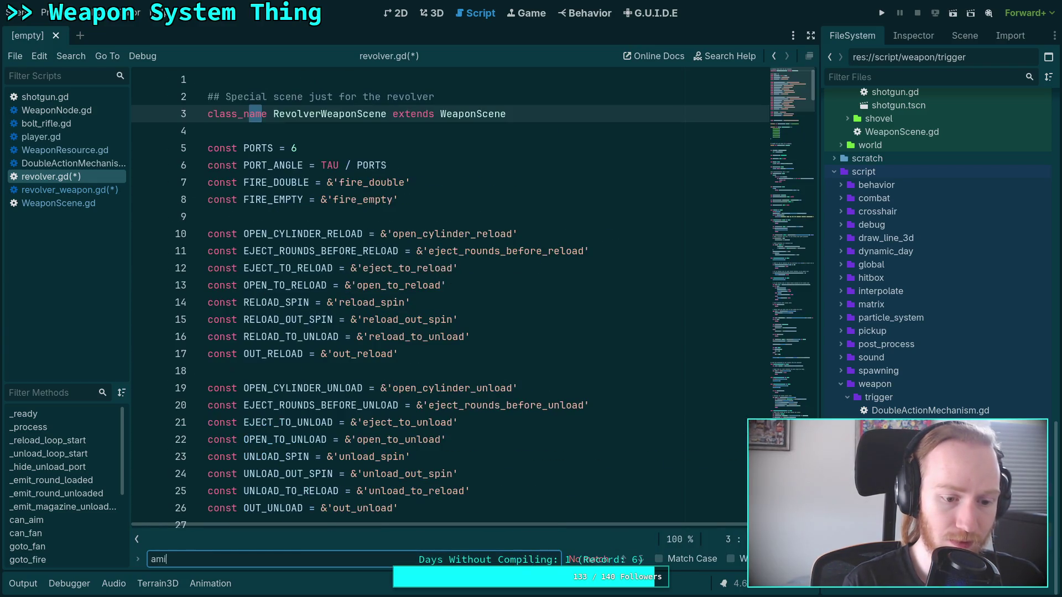
text(nimated_cyl)
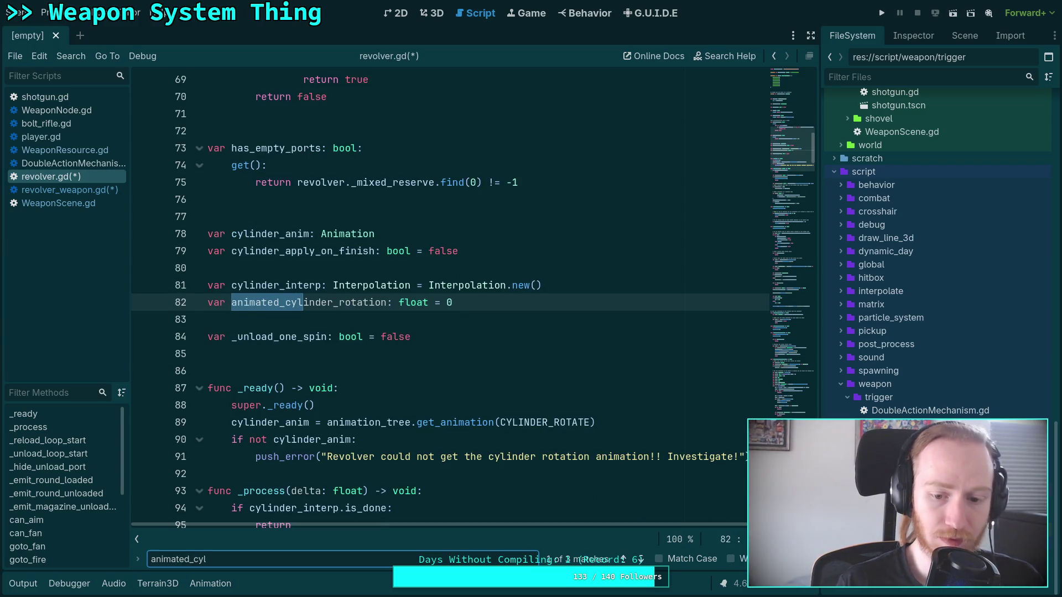
click(640, 558)
Remove the revolver._ prefix from the animated_cylinder_rotation uses on lines 114 and 445
drag(315, 303, 255, 299)
key(BackSpace)
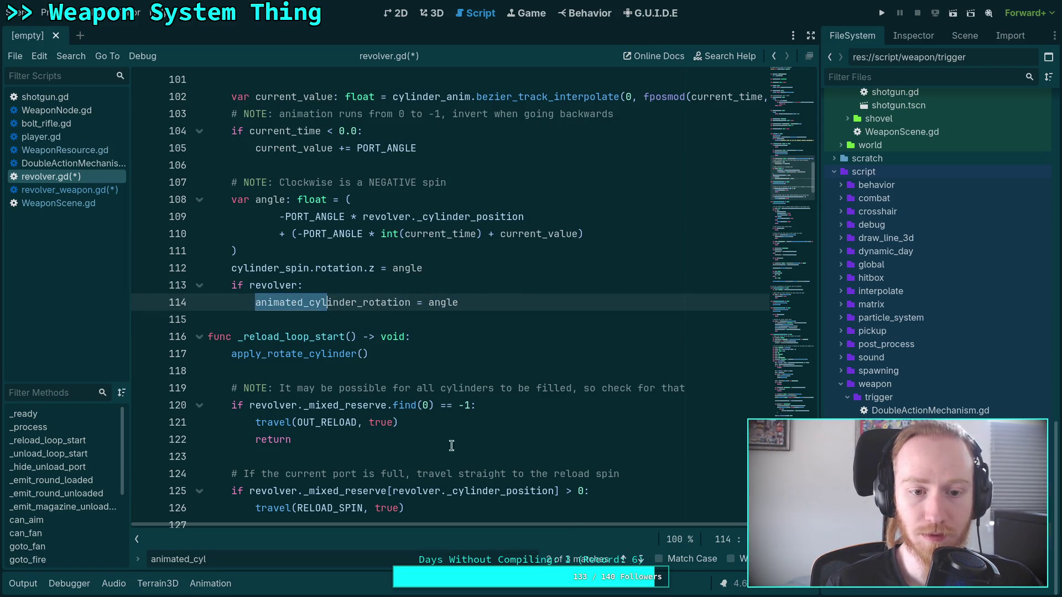
click(640, 559)
drag(256, 303, 315, 303)
key(BackSpace)
Delete the 'if revolver:' guard in _process and unindent the rotation assignment
triple_click(426, 289)
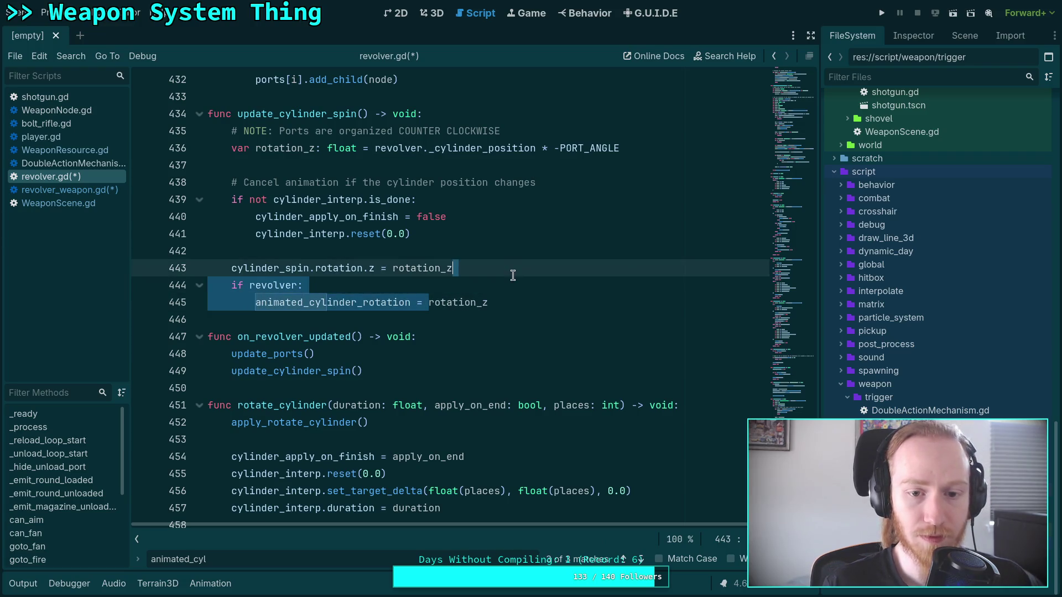
key(BackSpace)
key(shift+Tab)
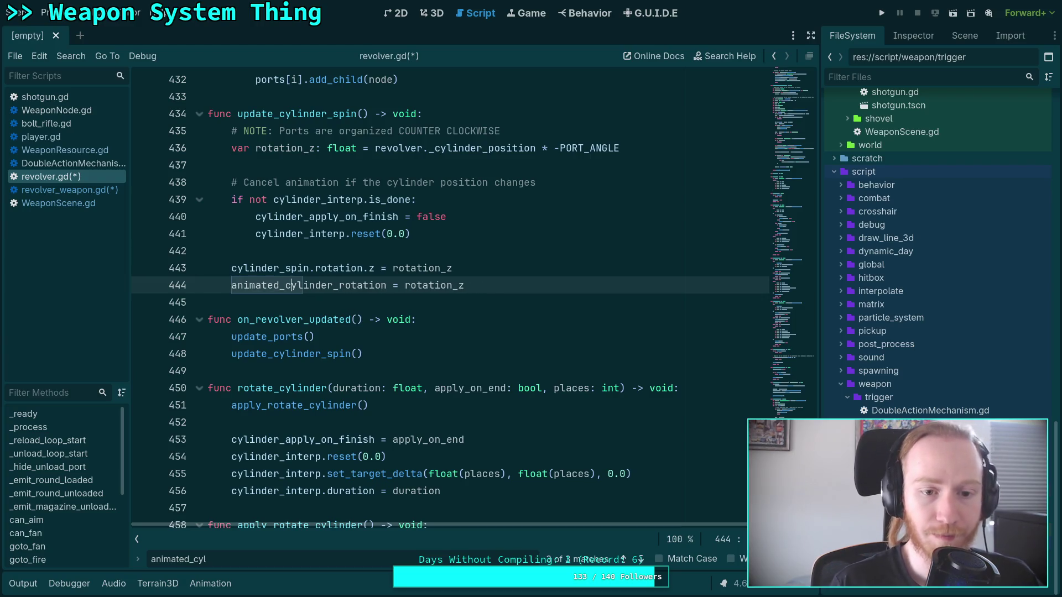
scroll(362, 306, up, 1)
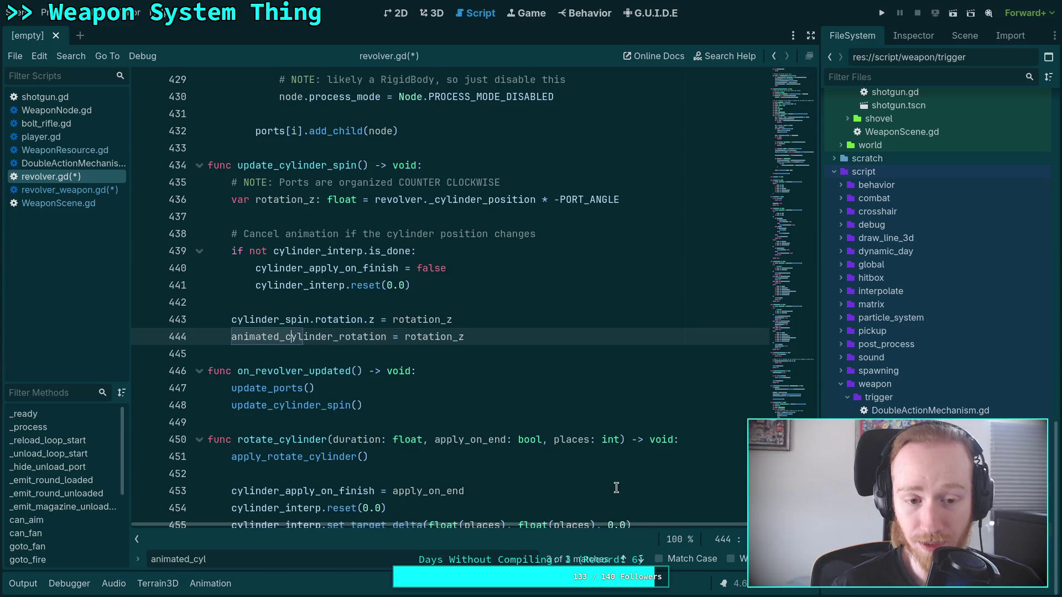
click(641, 560)
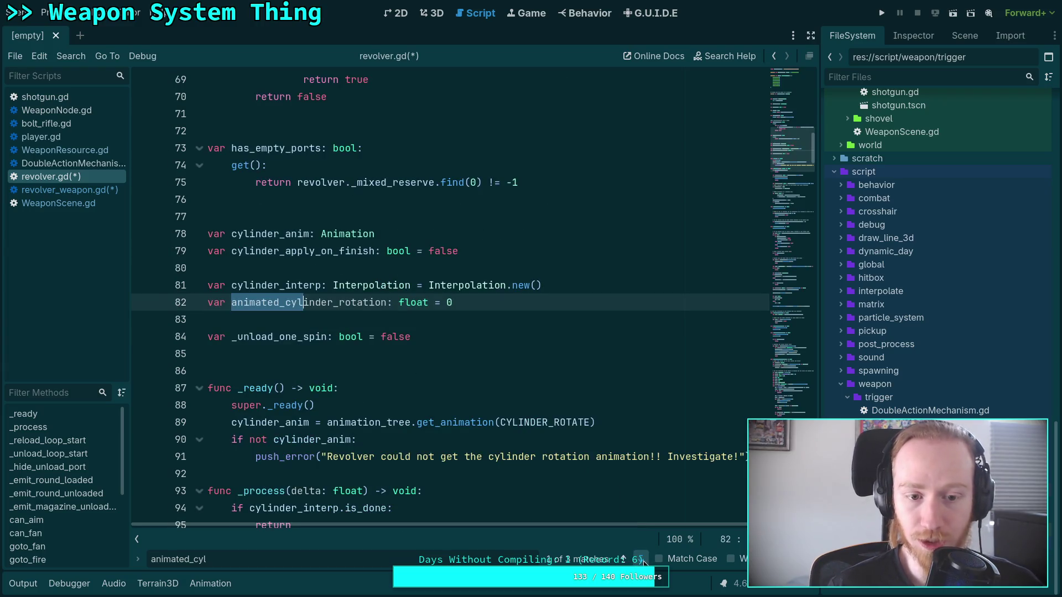
click(641, 560)
mouse_move(255, 302)
mouse_down()
mouse_move(269, 292)
mouse_move(233, 285)
mouse_up()
key(Delete)
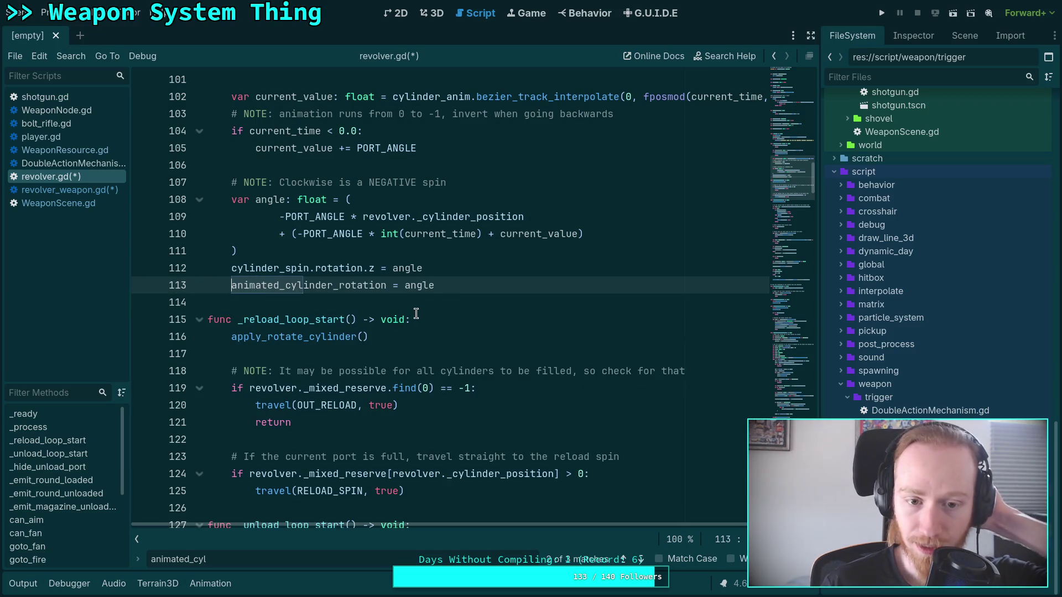
Change the search text to cylinder_spin.rotation
scroll(511, 318, up, 2)
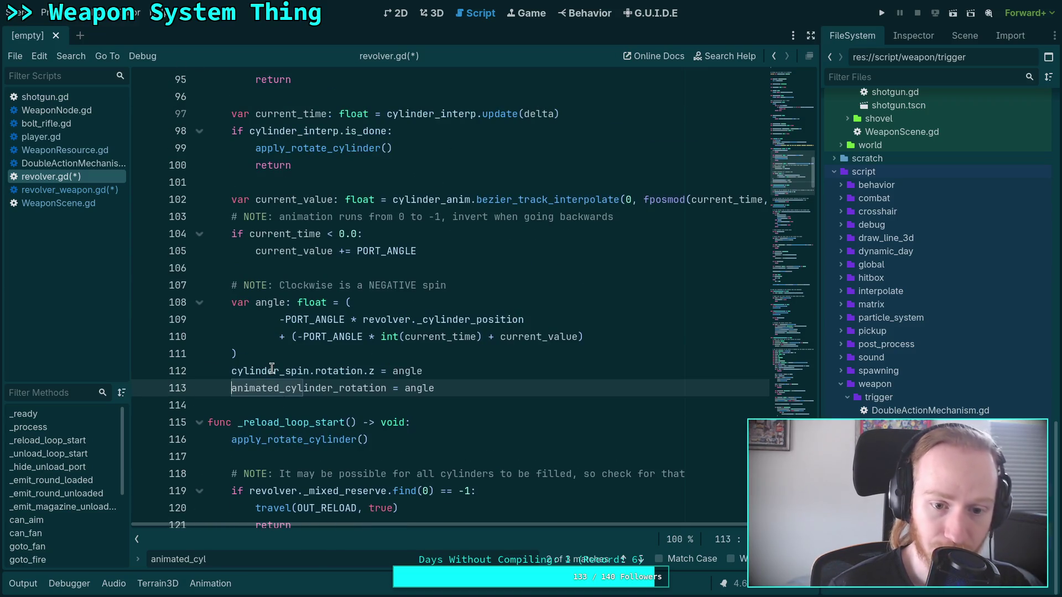
drag(207, 559, 170, 559)
key(ctrl+a)
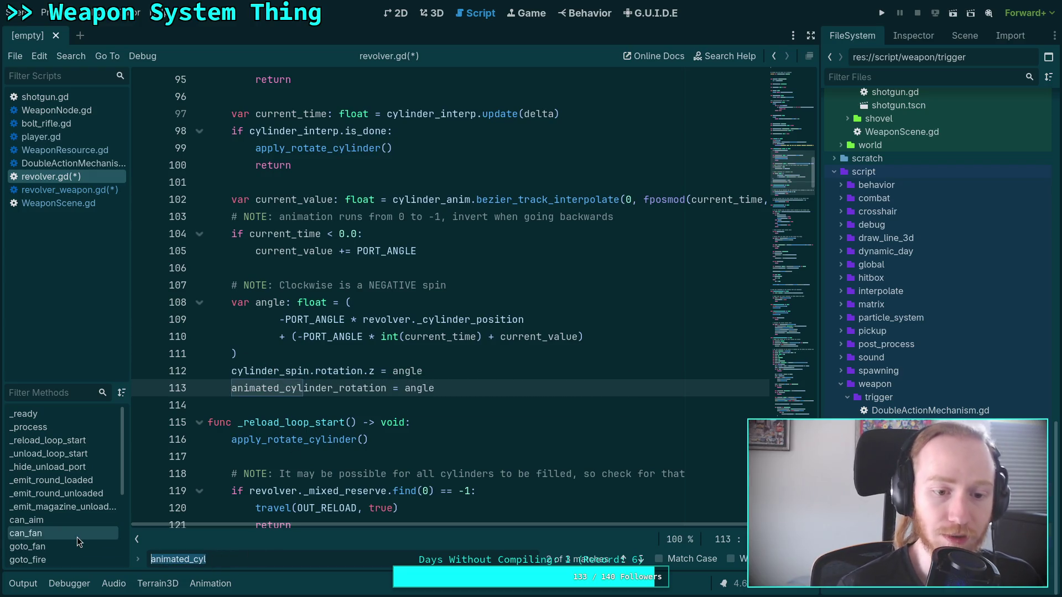
text(cylind)
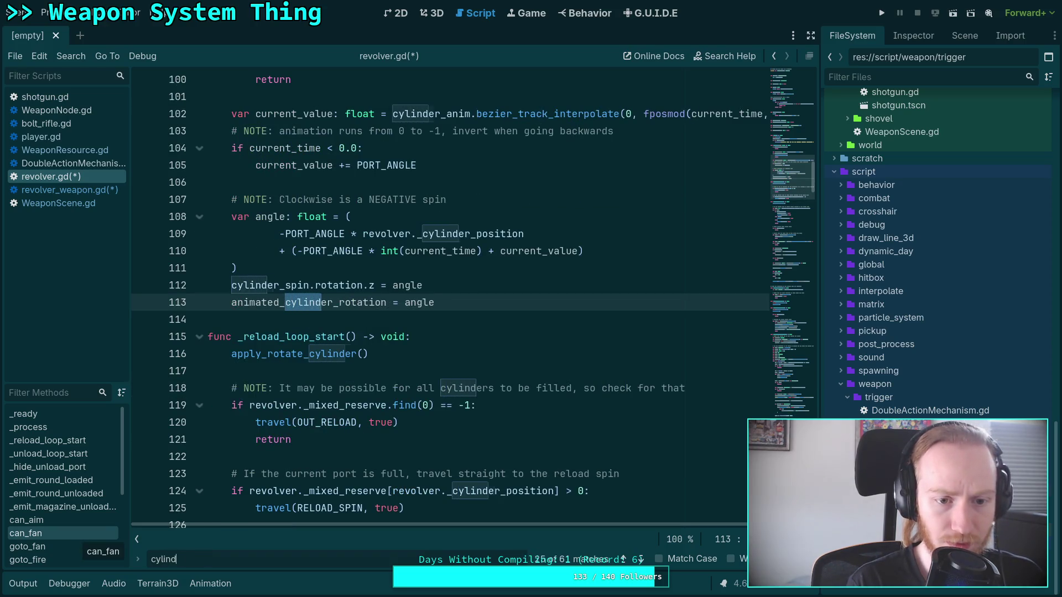
text(er_spi)
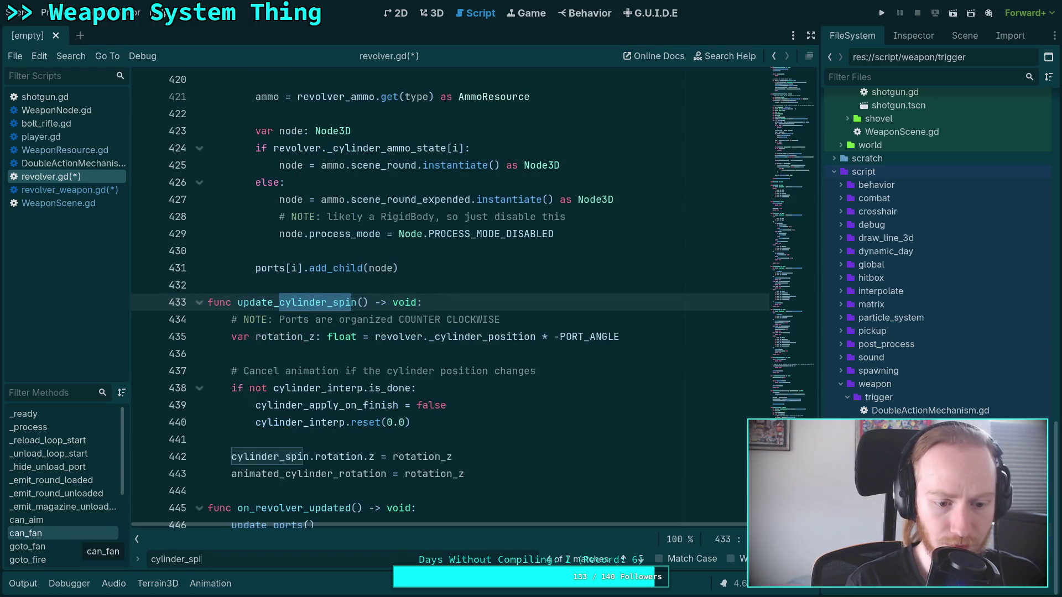
text(n.rotation.z)
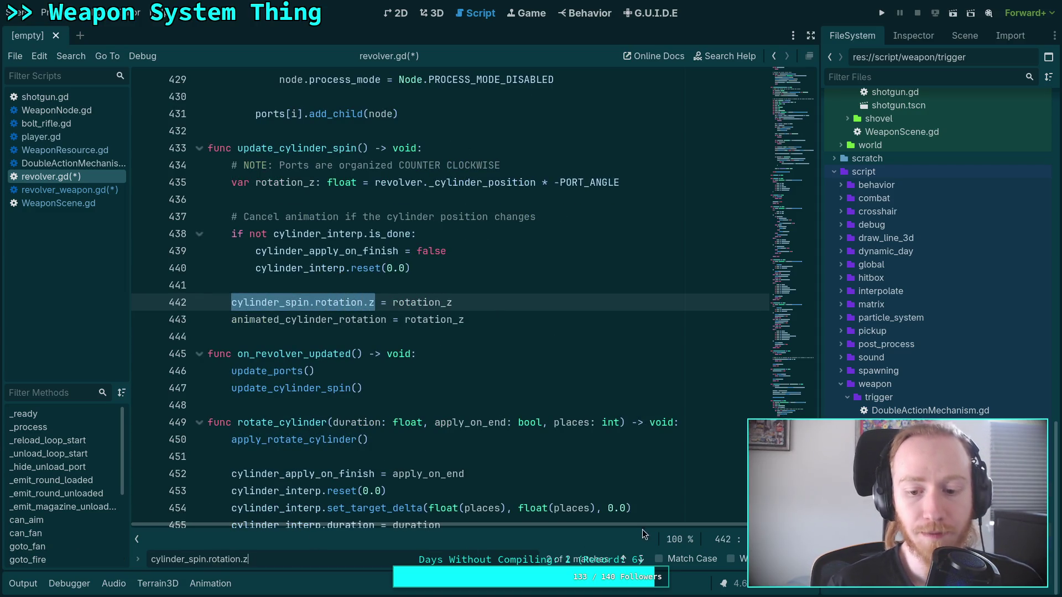
Make get_cylinder_rotation return cylinder_spin.rotation.z by appending .z
click(641, 559)
click(641, 559)
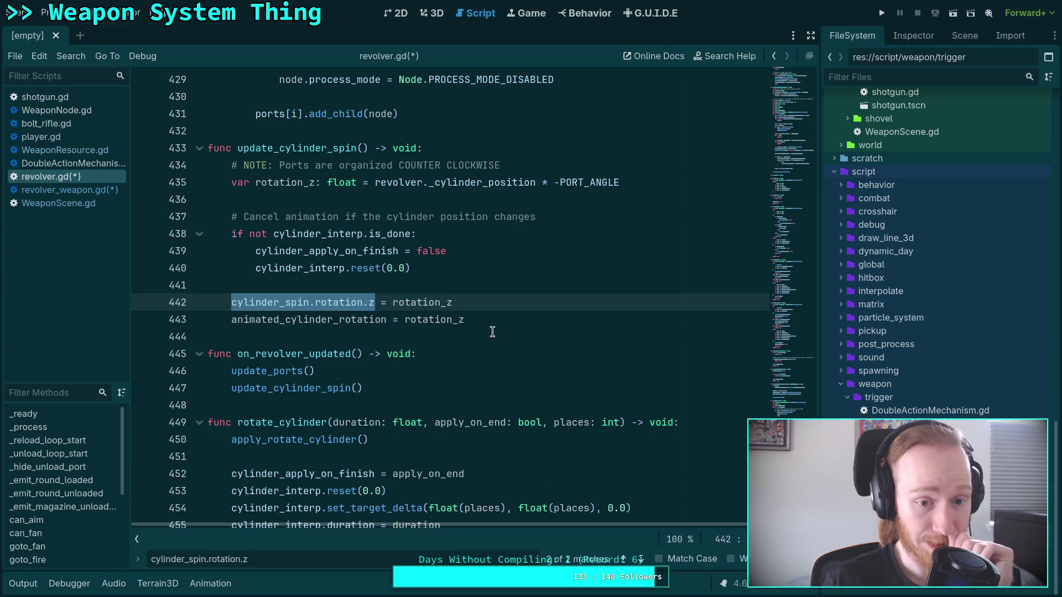
scroll(501, 334, up, 7)
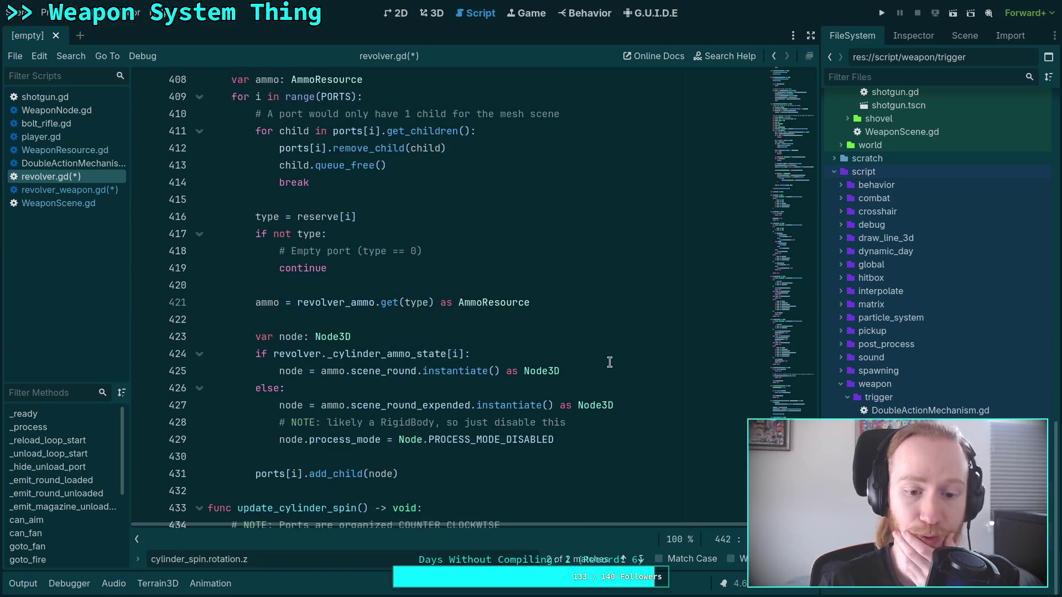
scroll(610, 362, up, 15)
scroll(644, 354, up, 20)
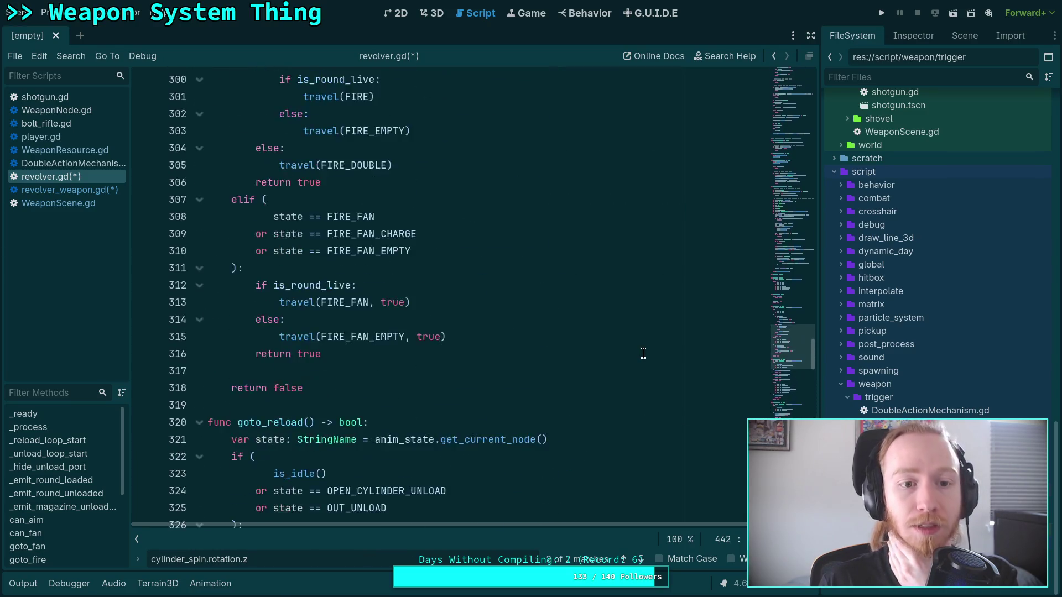
scroll(644, 354, up, 20)
scroll(388, 315, up, 19)
scroll(388, 316, up, 20)
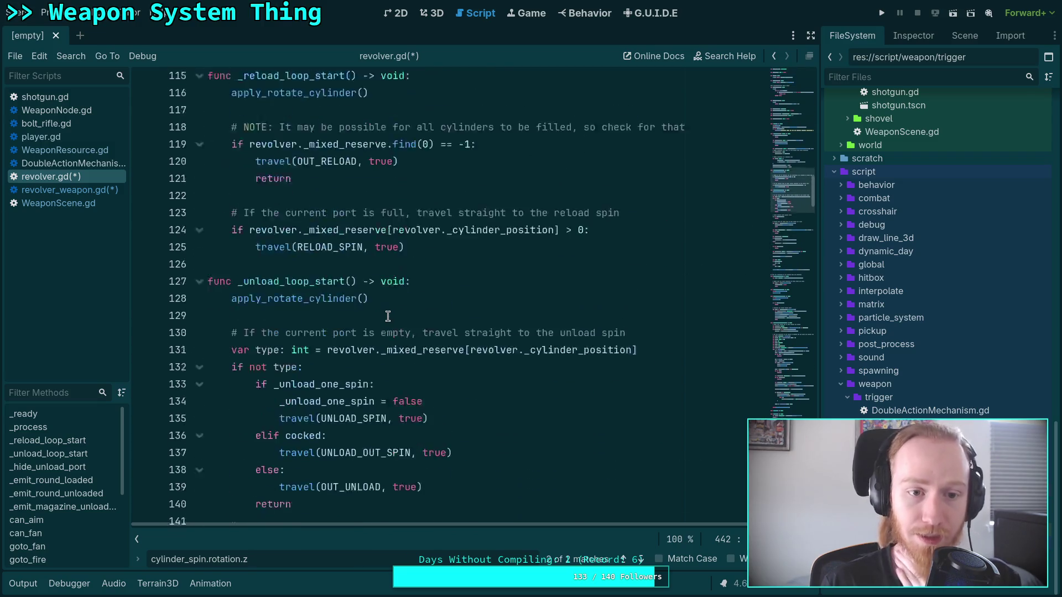
scroll(388, 315, up, 12)
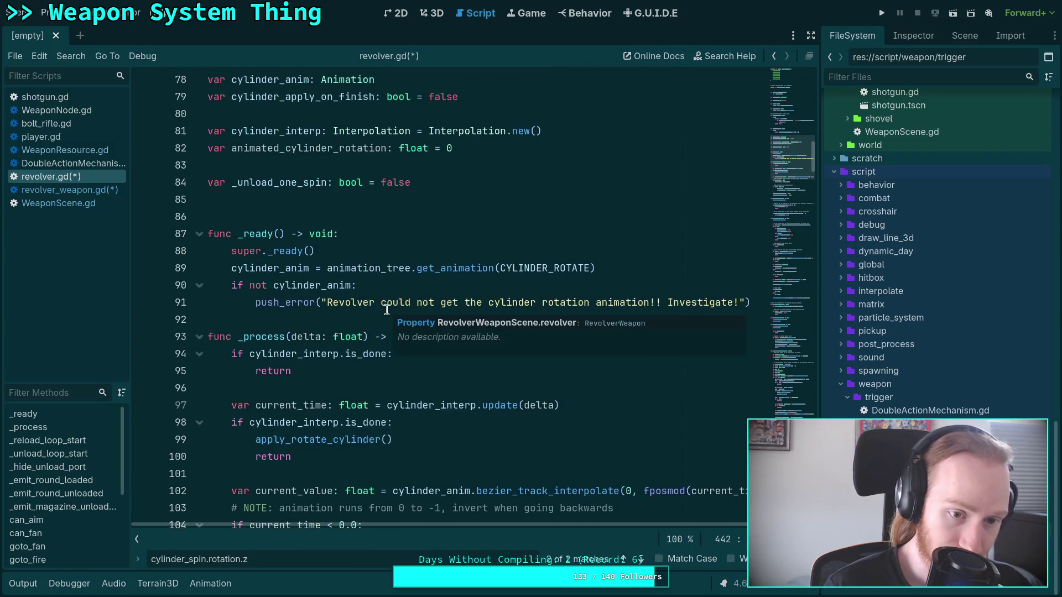
scroll(386, 310, up, 4)
click(774, 324)
drag(774, 323, 751, 407)
click(404, 280)
key(BackSpace)
key(BackSpace)
text(.z)
click(313, 308)
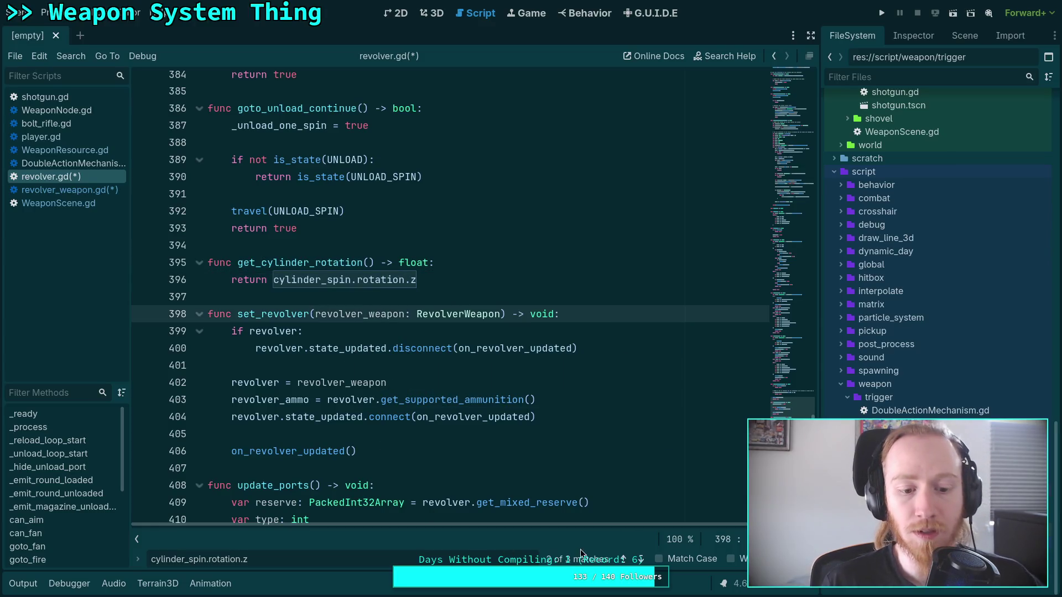
Delete the animated_cylinder_rotation lines in update_cylinder_spin and _process
click(640, 559)
click(485, 318)
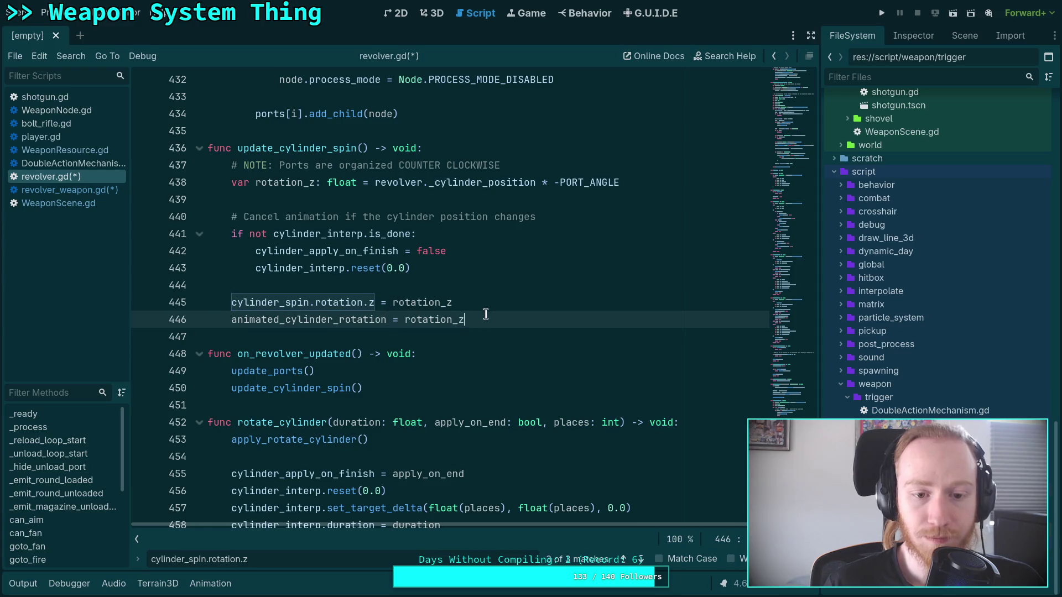
key(ctrl+shift+k)
key(F3)
click(465, 314)
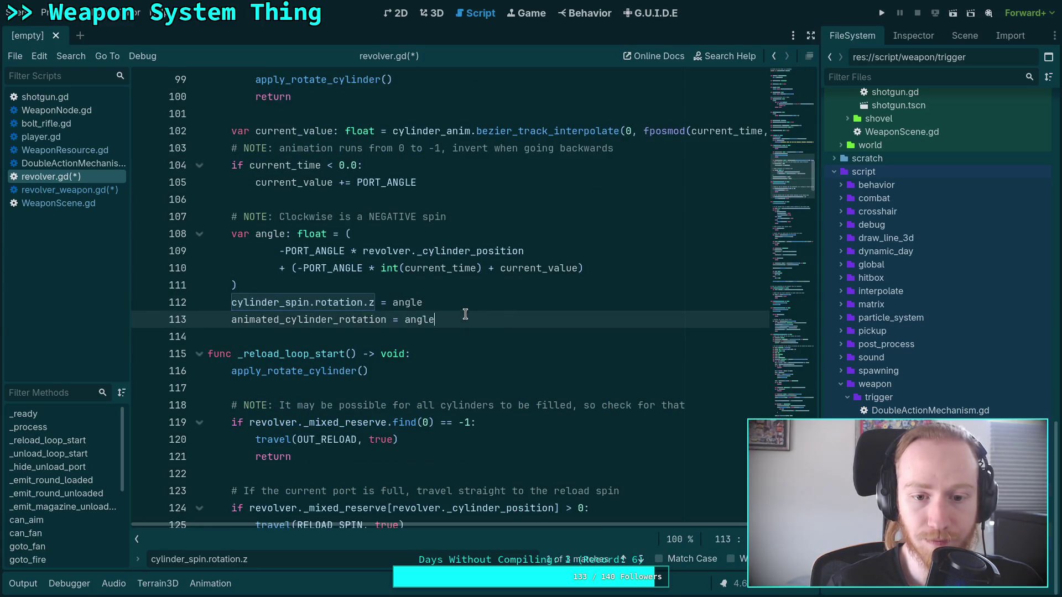
key(ctrl+shift+k)
click(642, 556)
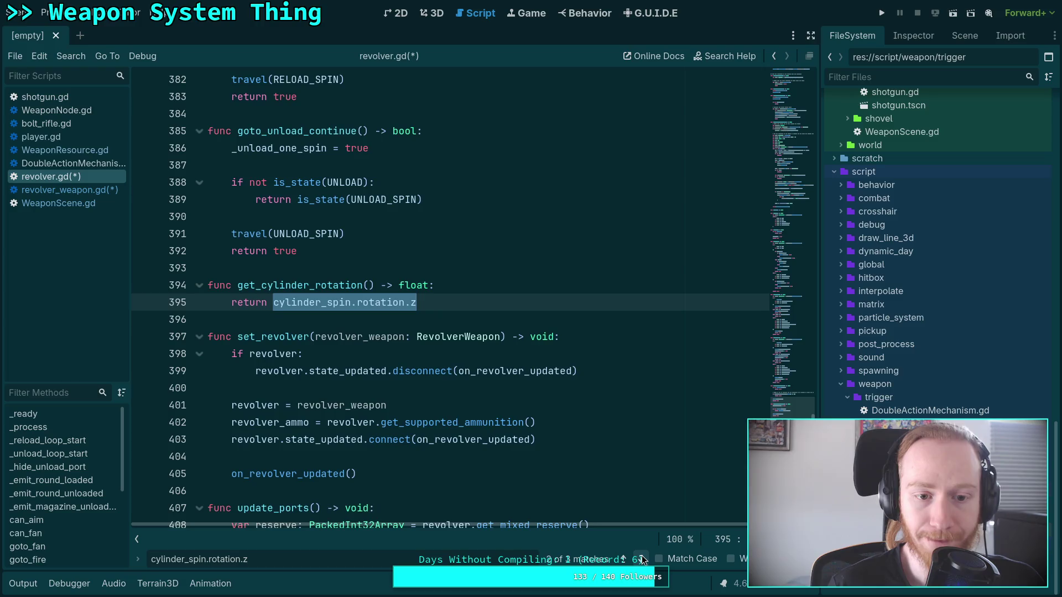
click(642, 555)
click(642, 556)
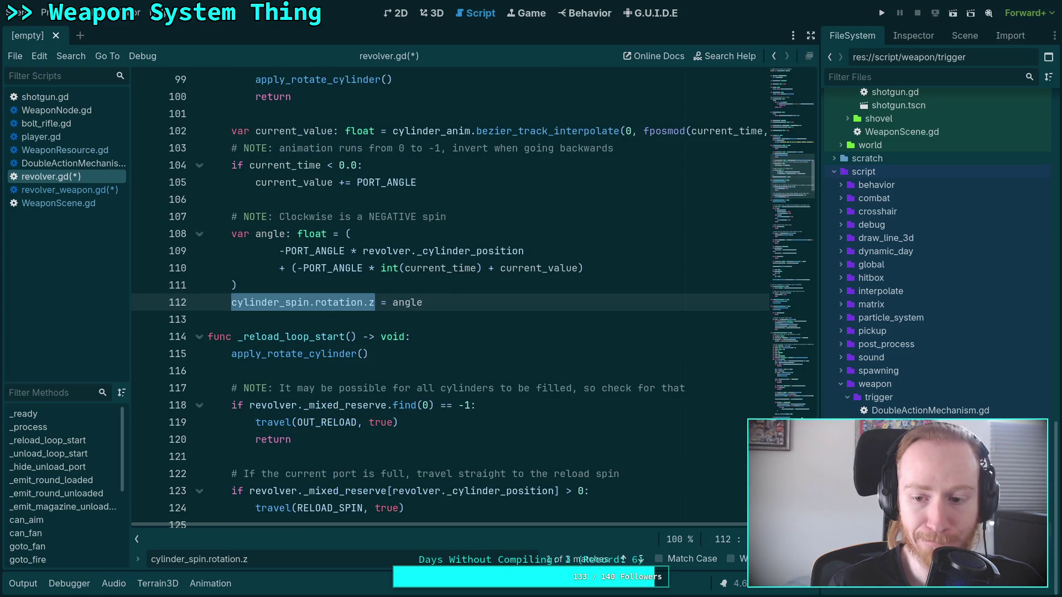
Delete the animated_cylinder_rotation variable declaration and close the search bar
scroll(372, 272, up, 20)
scroll(372, 272, down, 8)
scroll(372, 272, down, 6)
scroll(381, 276, up, 6)
scroll(391, 287, down, 12)
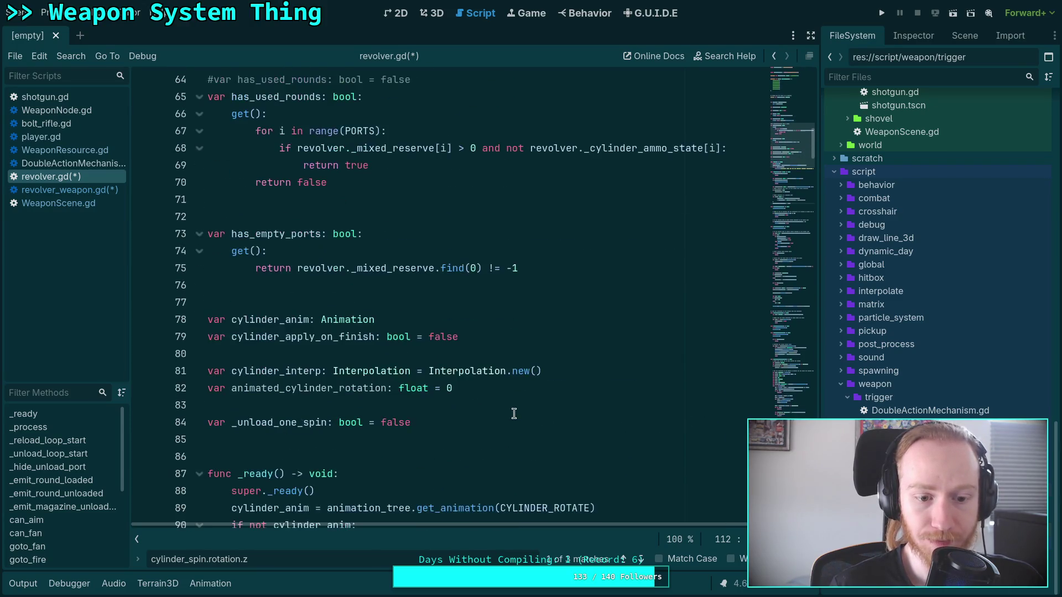
drag(555, 393, 632, 368)
key(BackSpace)
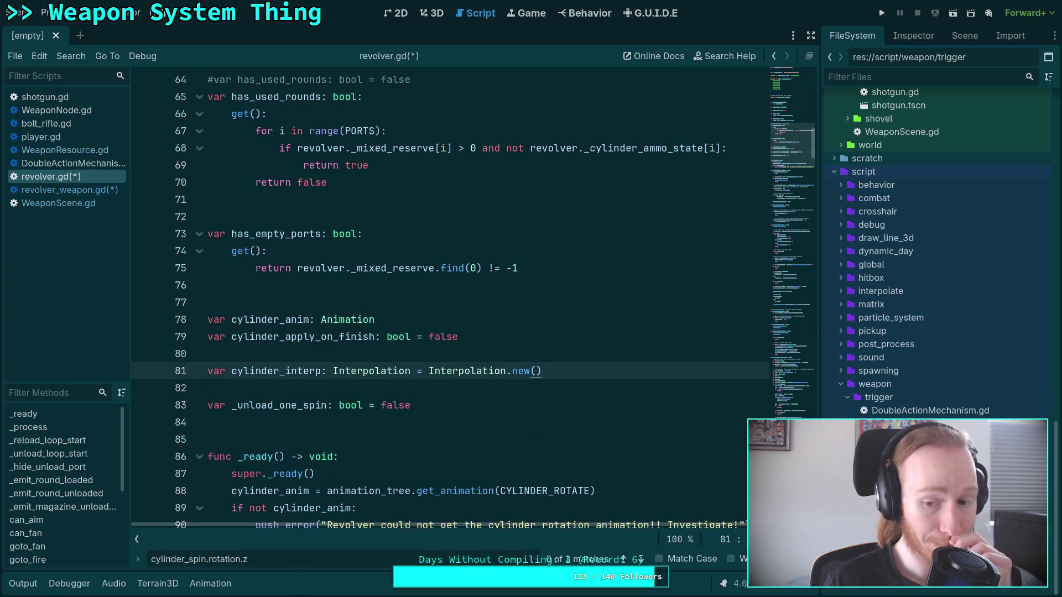
key(Escape)
click(377, 420)
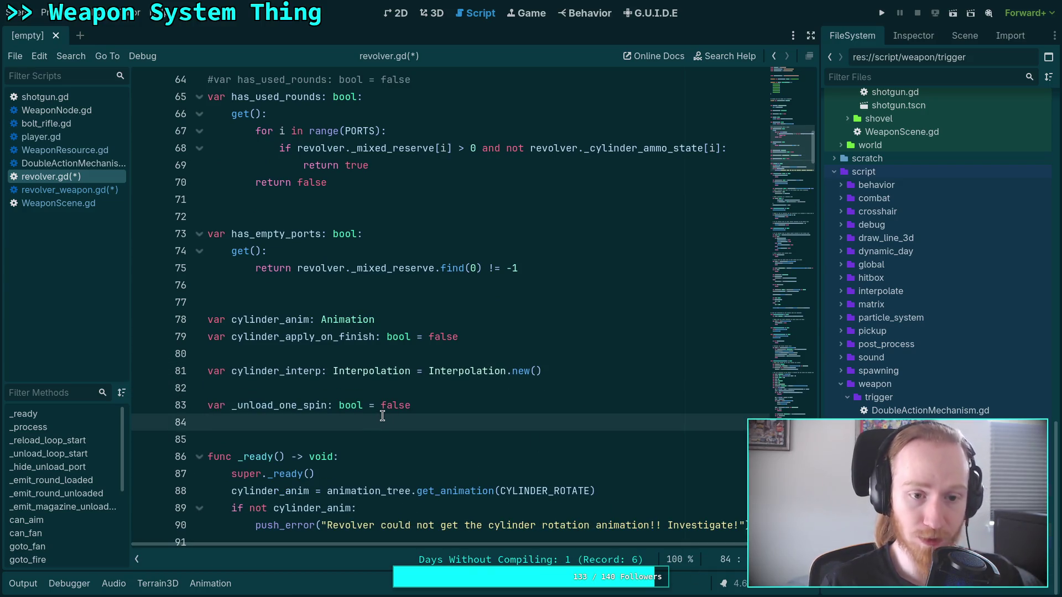
Save the modified scripts and bring up revolver_weapon.gd
key(ctrl+s)
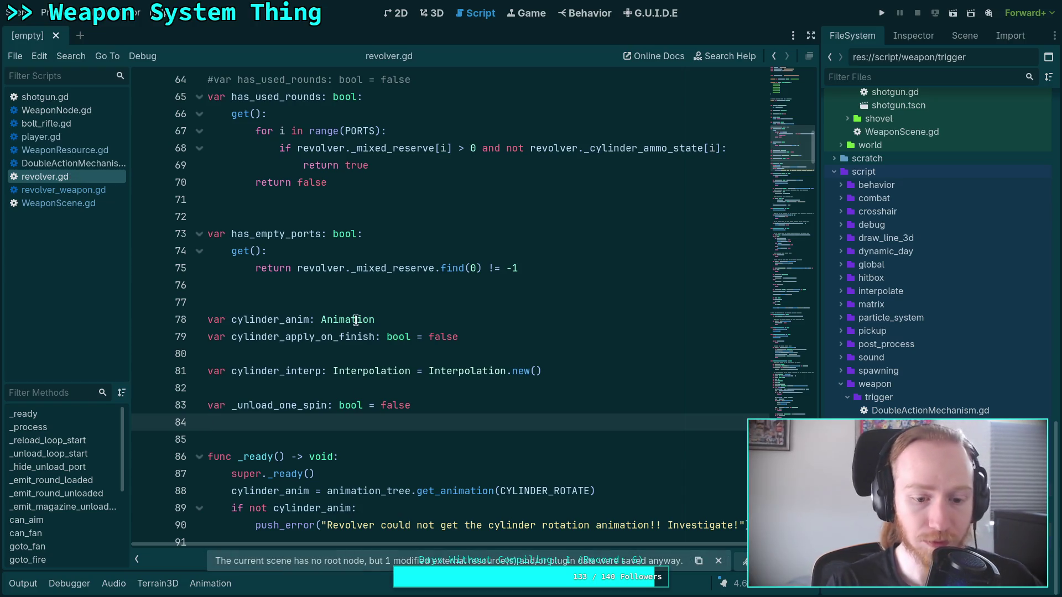
click(65, 194)
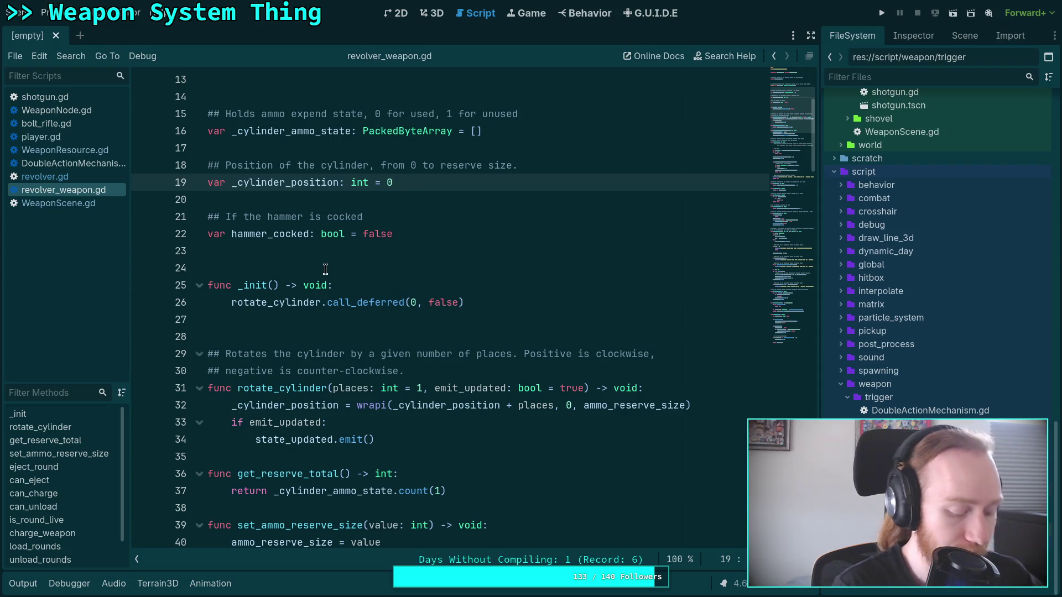
key(super+1)
text(git diff)
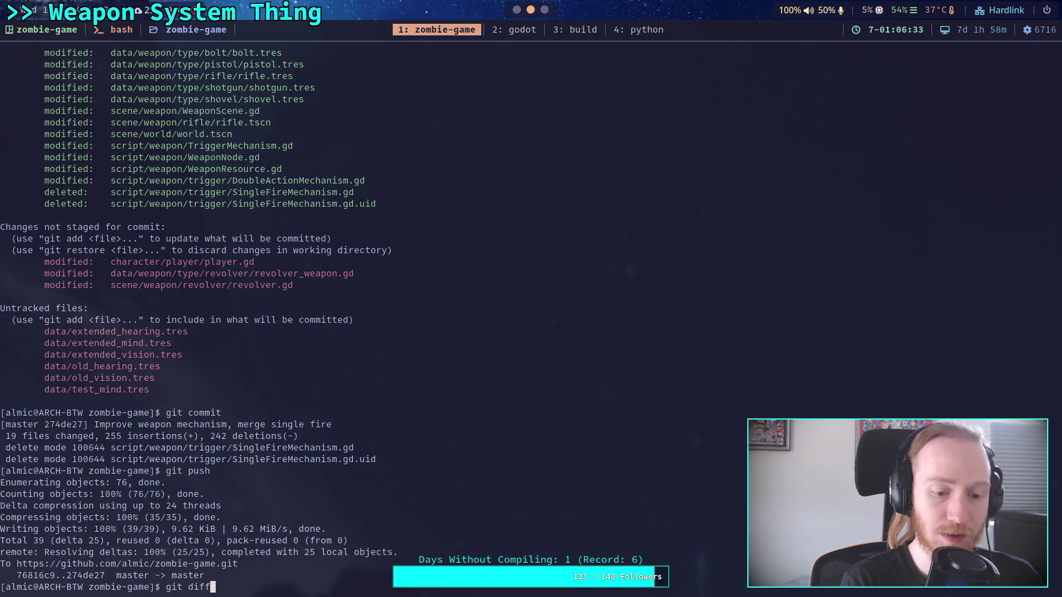
Page through the git diff of the revolver script changes, then launch Neovim with 'n .'
key(Return)
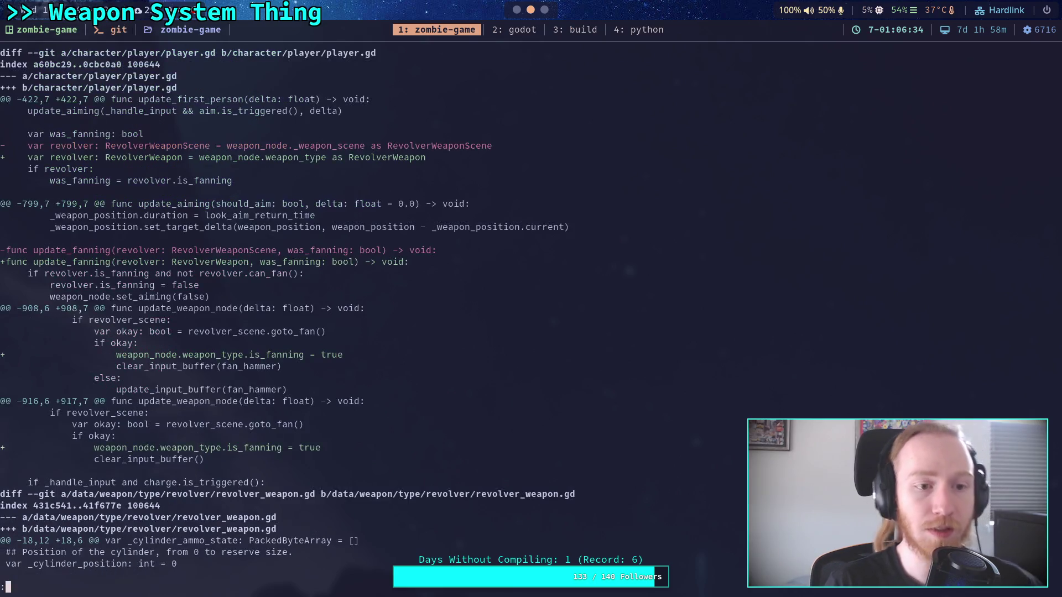
key(space)
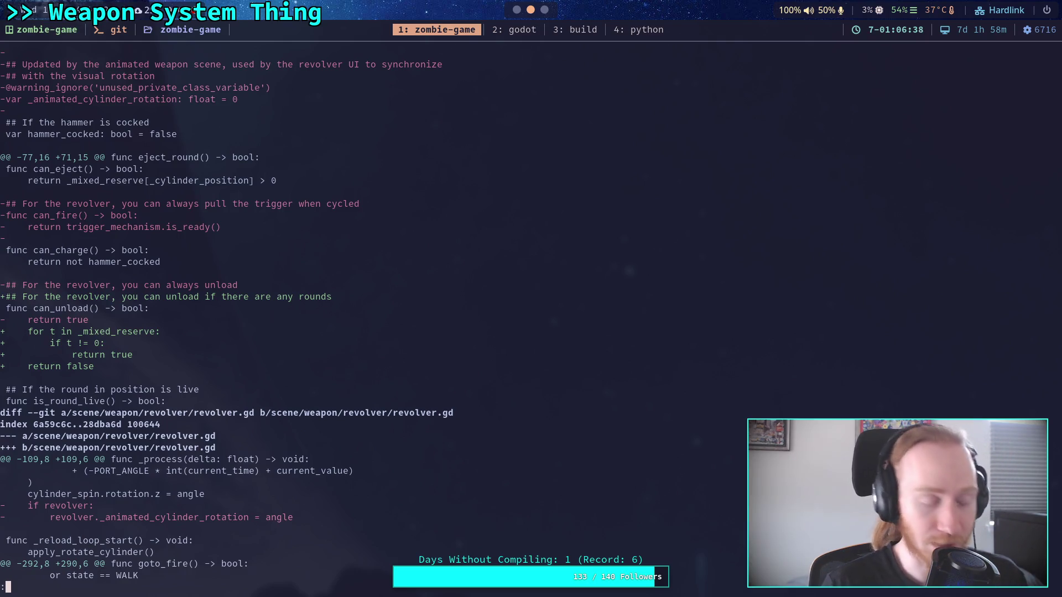
key(super+2)
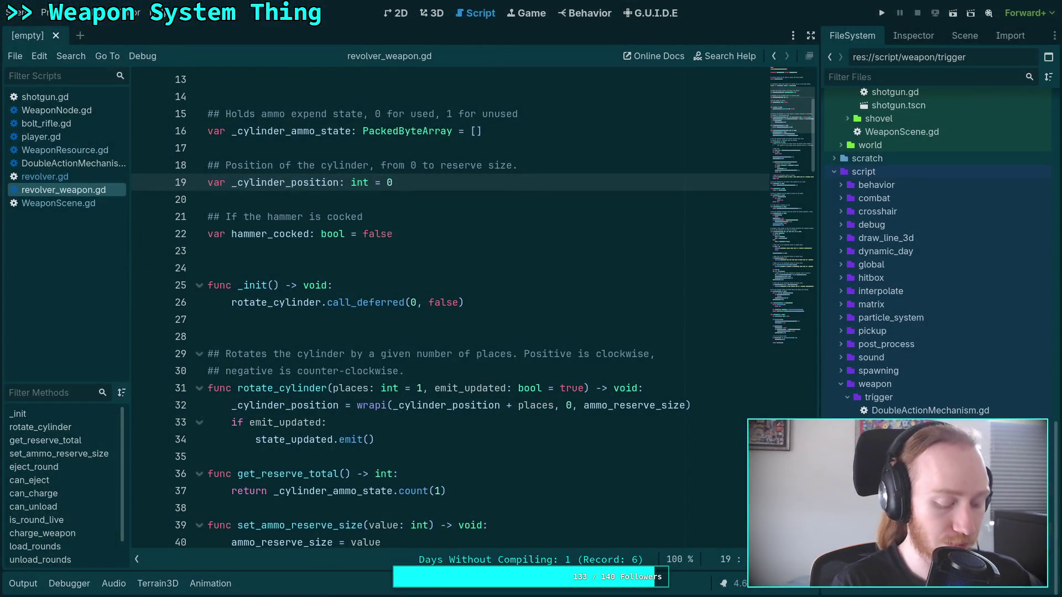
key(super+1)
key(q)
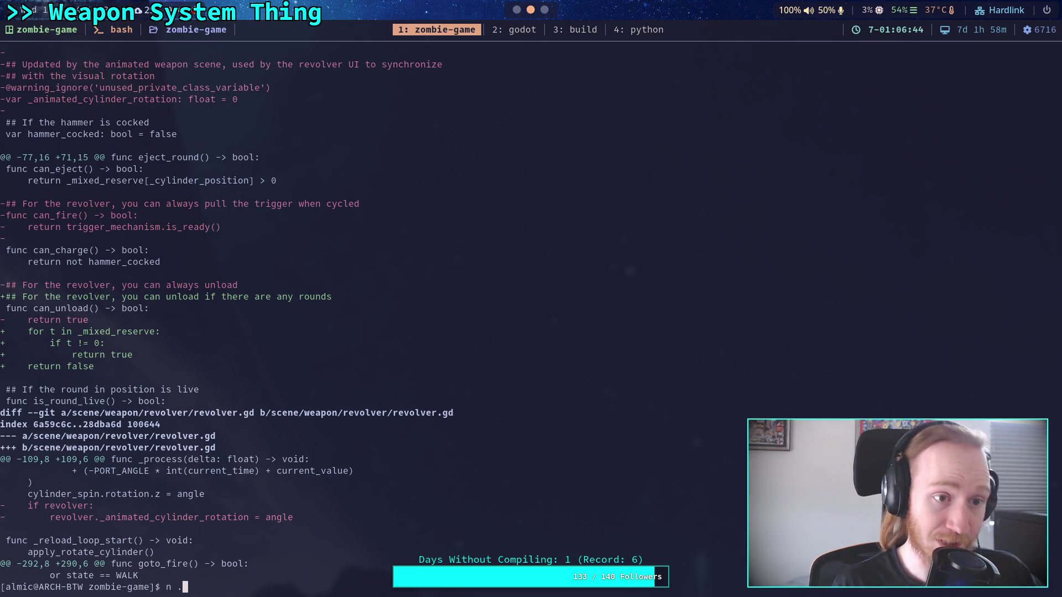
key(Return)
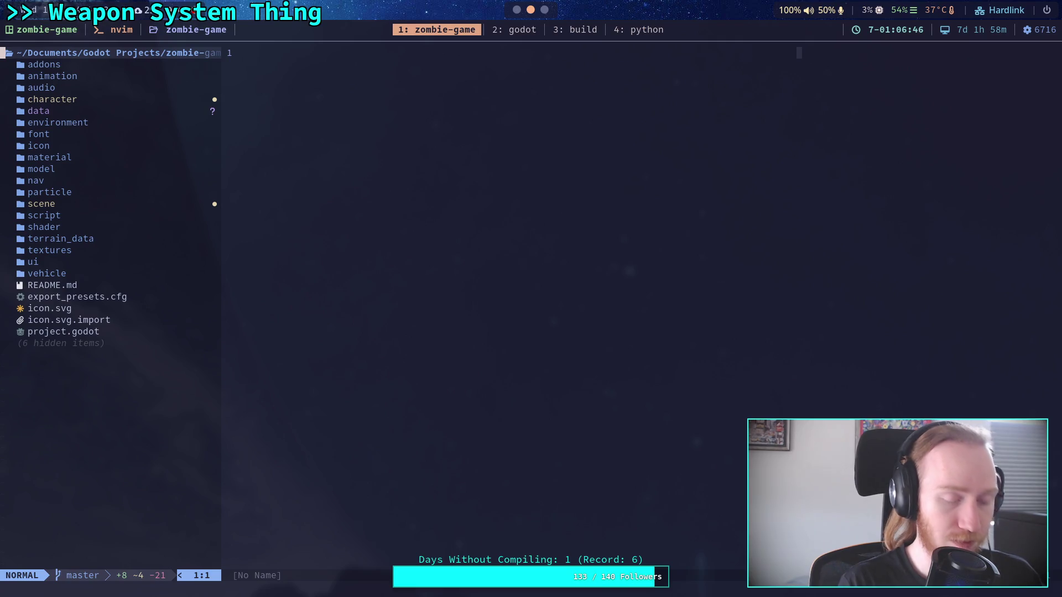
Live-grep the project for _animated_, finding its one leftover use at revolver_ui.gd:47
key(space)
text(fg_animated_)
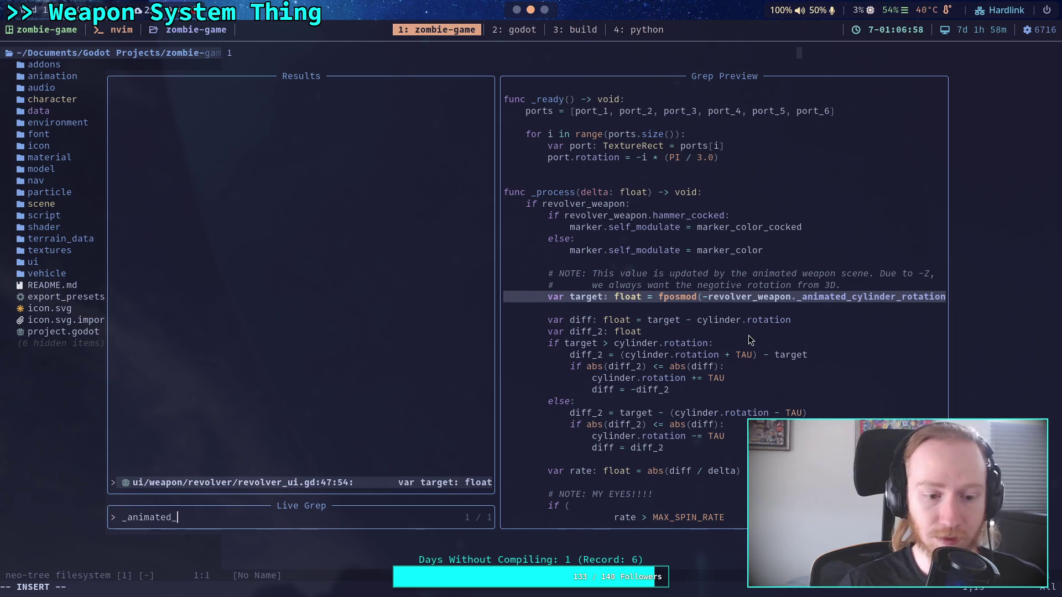
key(super+2)
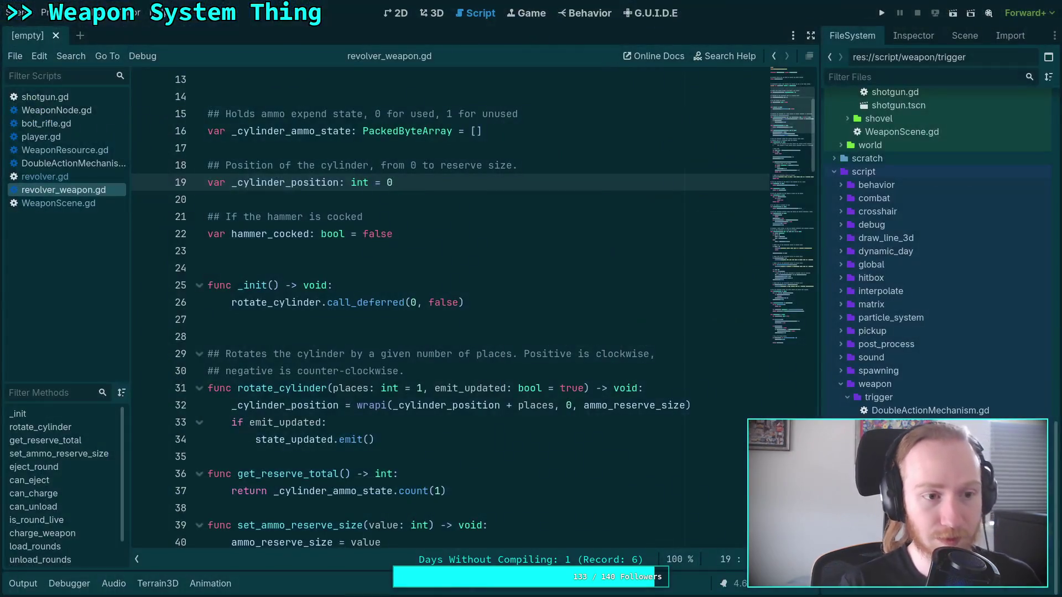
Open revolver_ui.gd and highlight _animated_cylinder_rotation and revolver_weapon on line 47
scroll(961, 371, up, 5)
scroll(940, 359, up, 4)
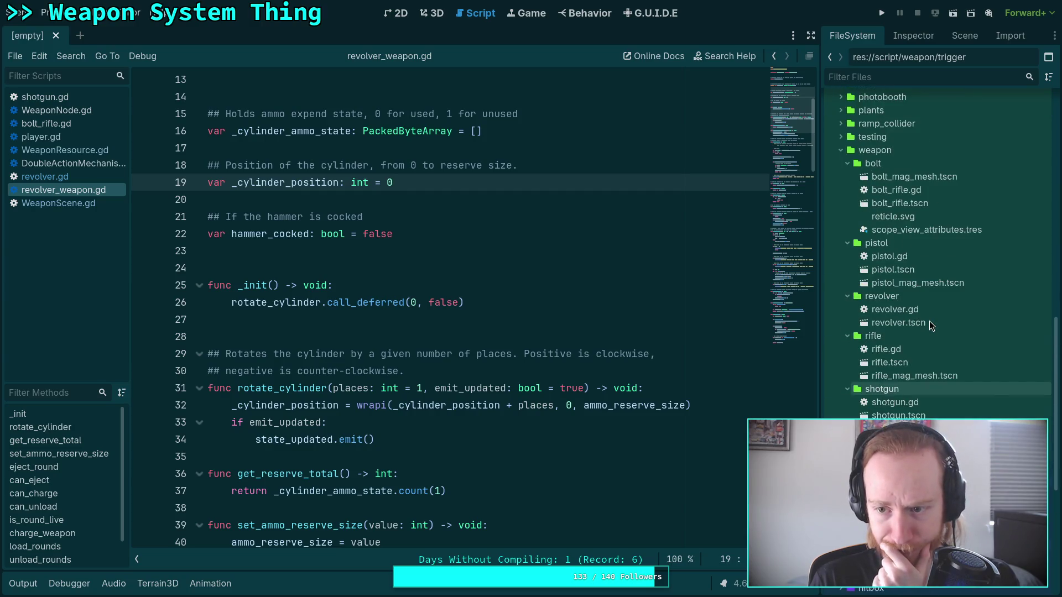
scroll(929, 323, down, 10)
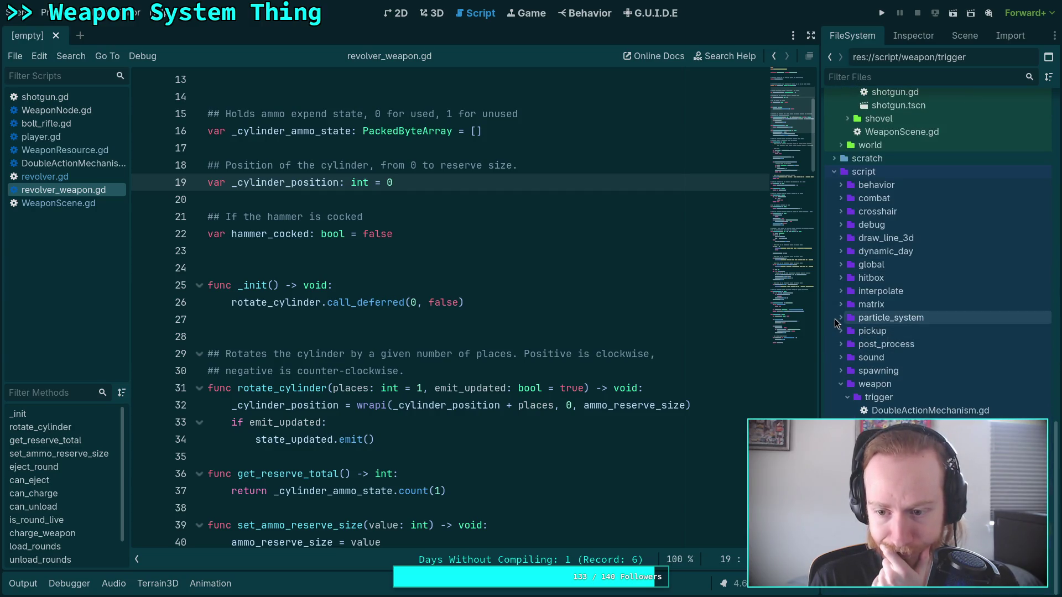
scroll(834, 319, down, 4)
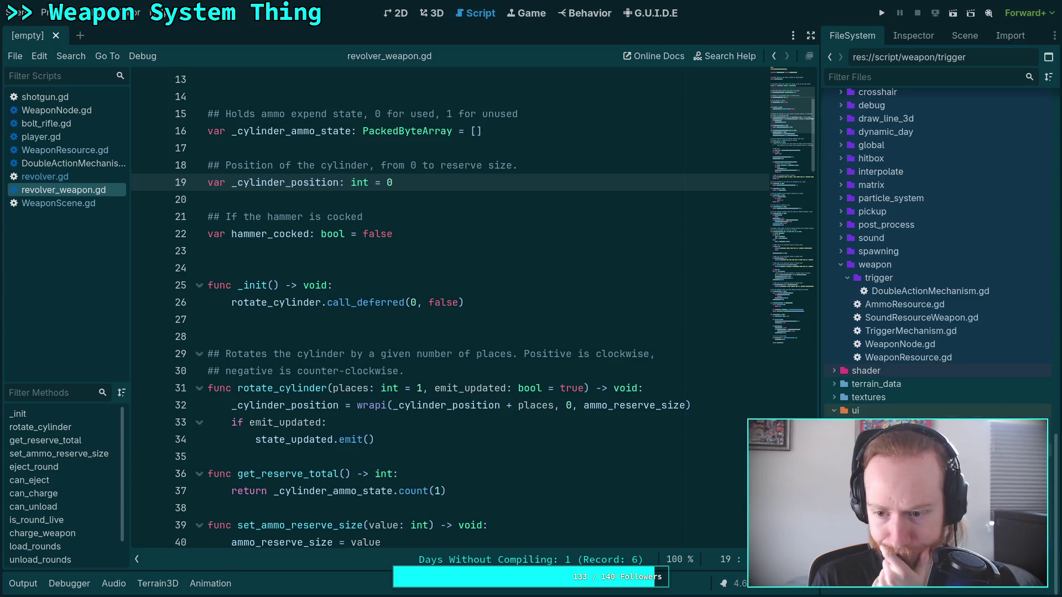
scroll(843, 399, down, 3)
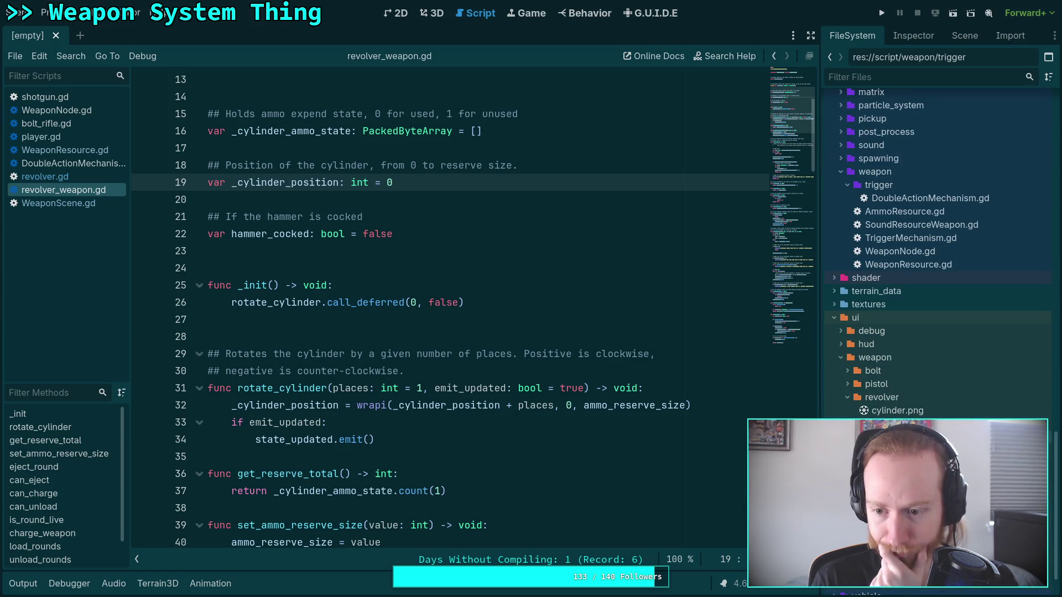
double_click(871, 424)
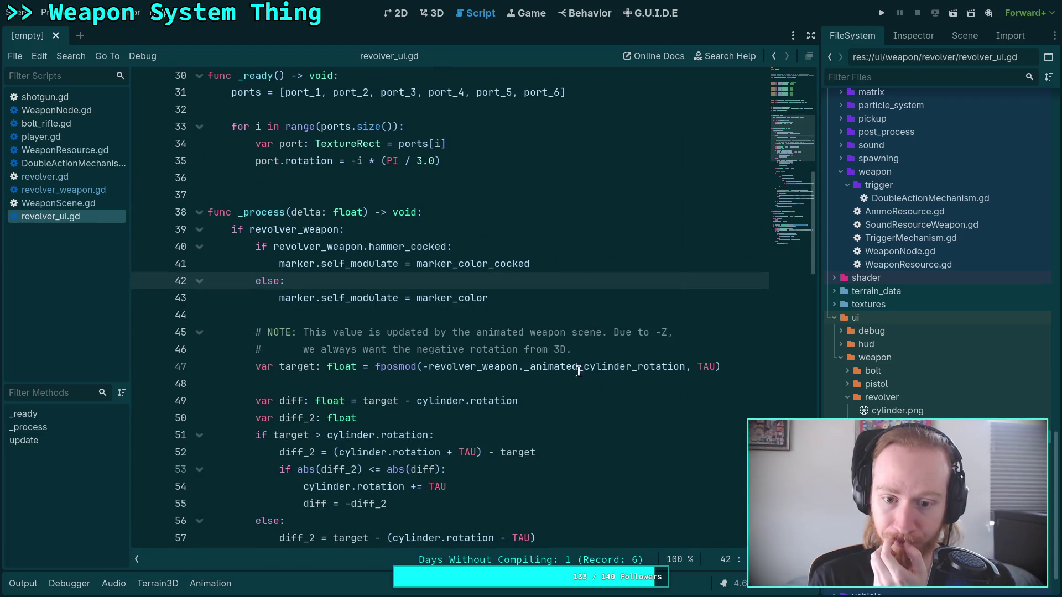
double_click(603, 367)
double_click(473, 367)
Read through revolver_ui.gd, then open the revolver_ui.tscn scene
scroll(478, 354, up, 6)
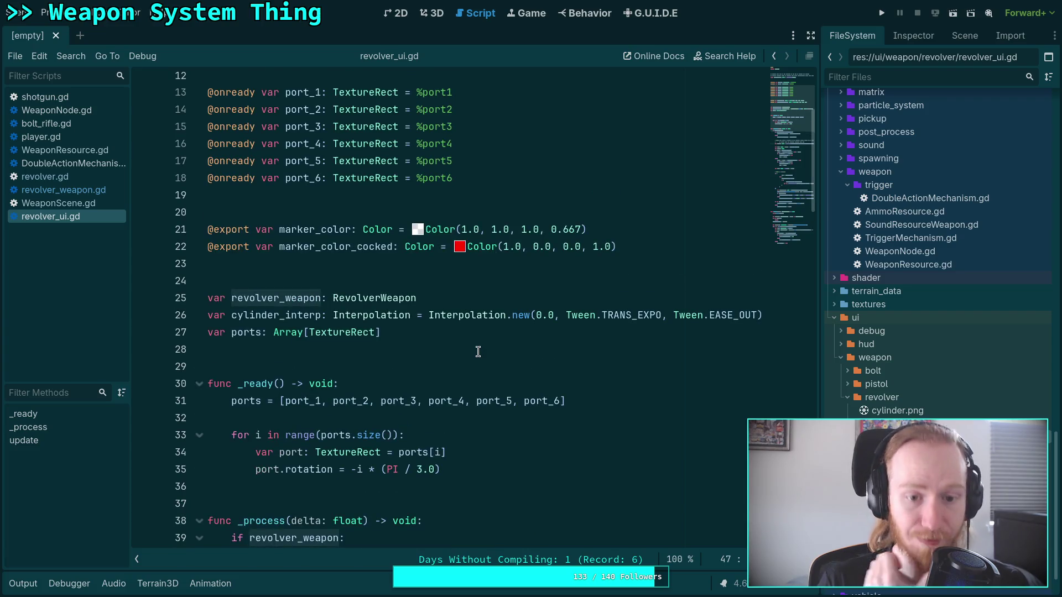
scroll(478, 352, down, 3)
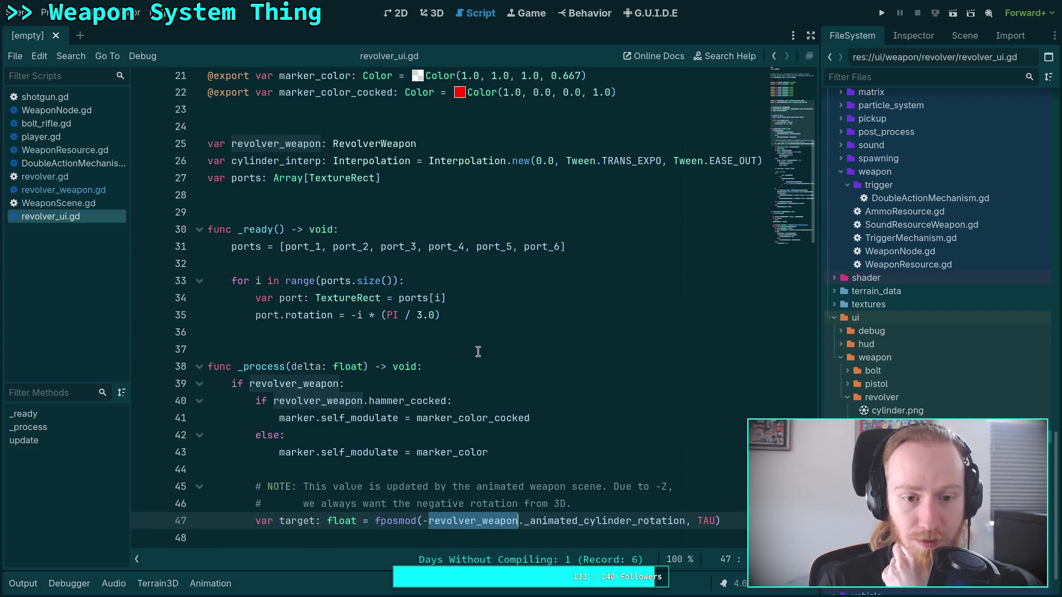
scroll(479, 351, down, 2)
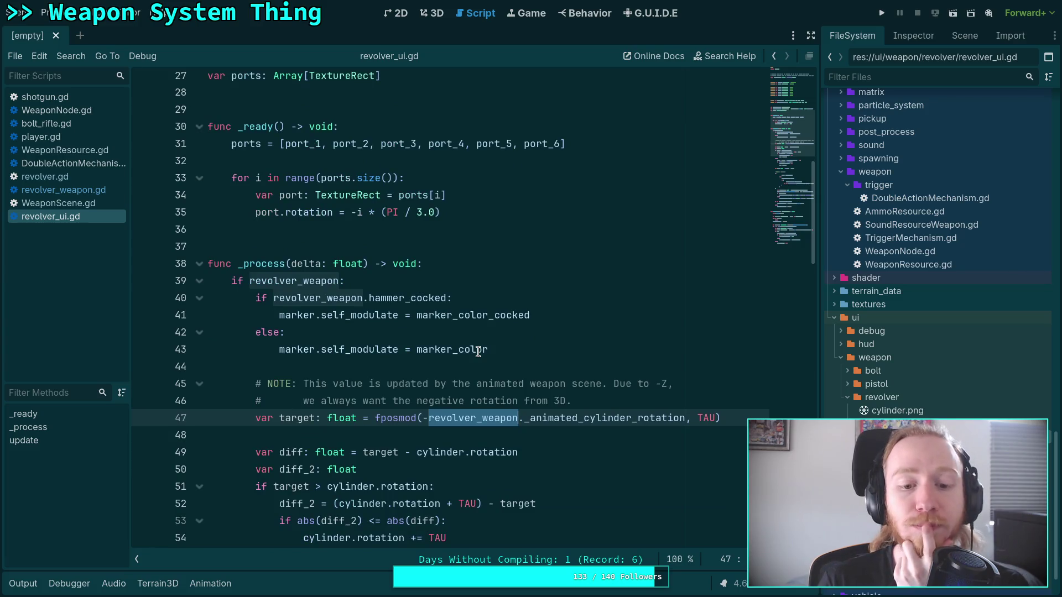
scroll(478, 351, up, 2)
scroll(479, 352, up, 2)
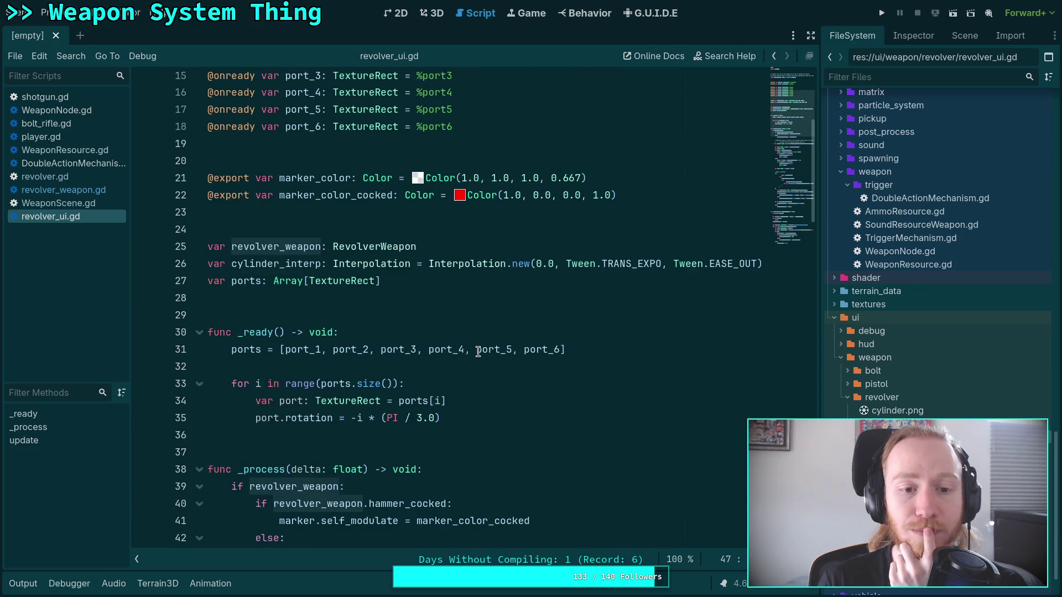
scroll(478, 352, up, 5)
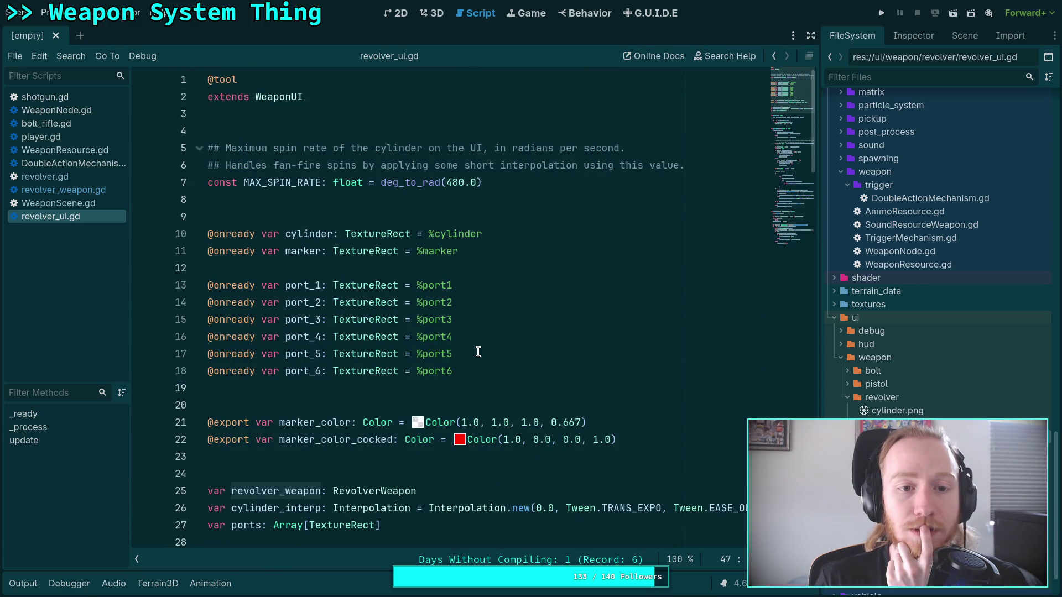
scroll(478, 351, down, 6)
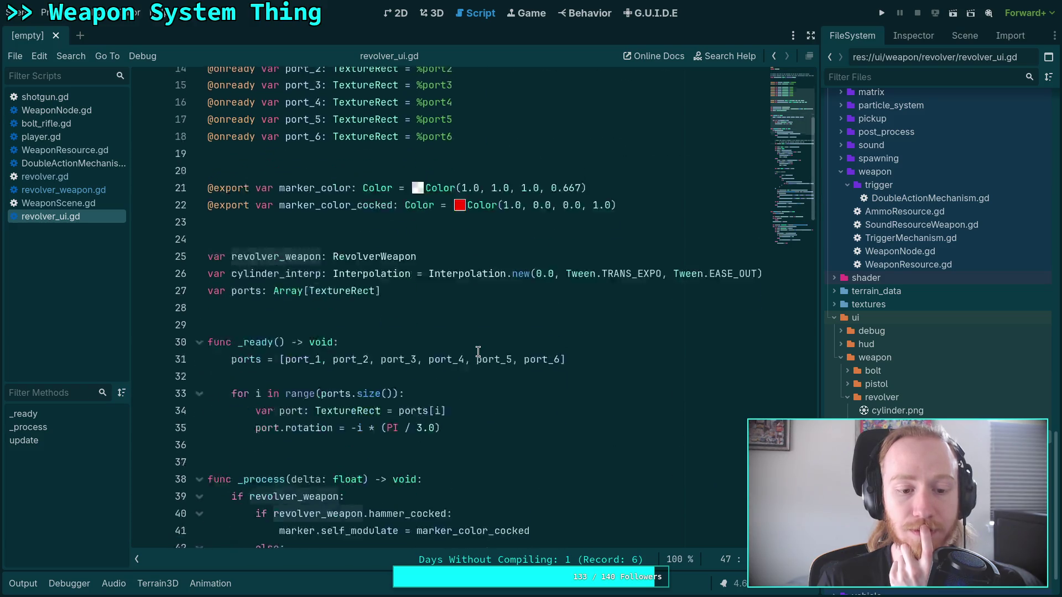
scroll(479, 351, up, 4)
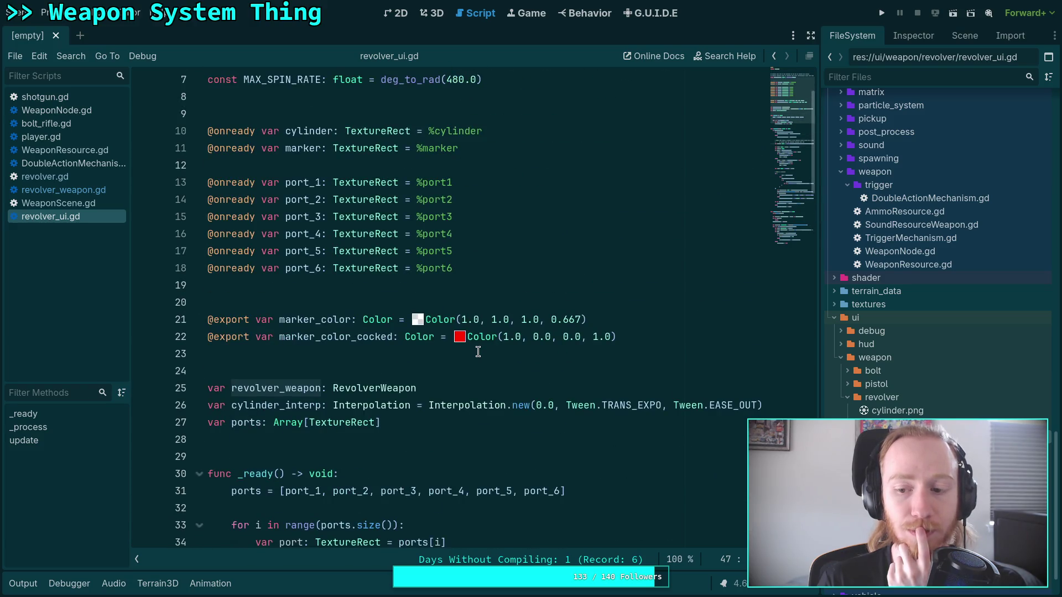
scroll(478, 352, up, 2)
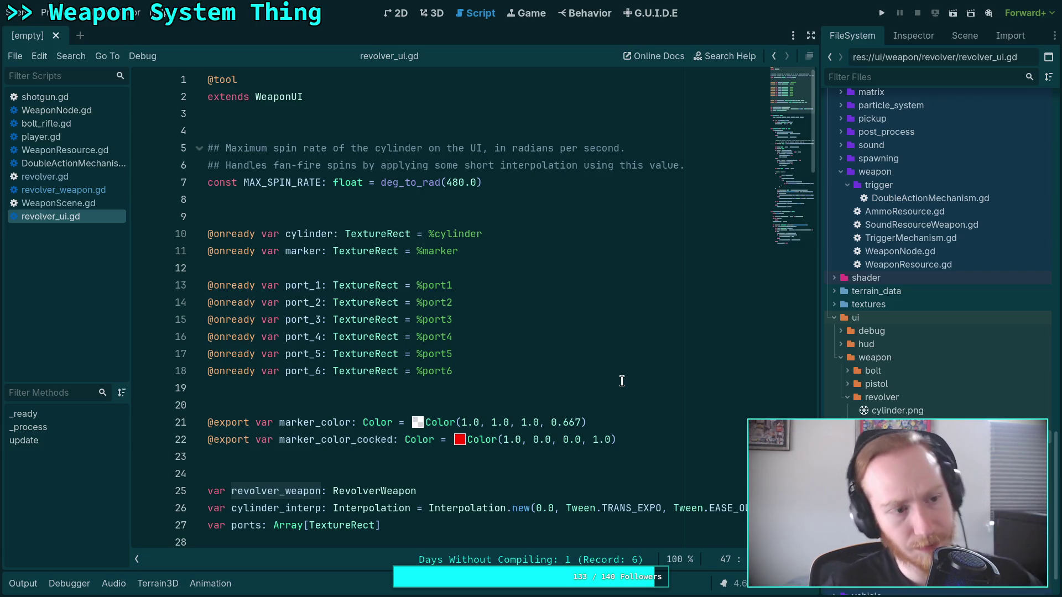
double_click(896, 450)
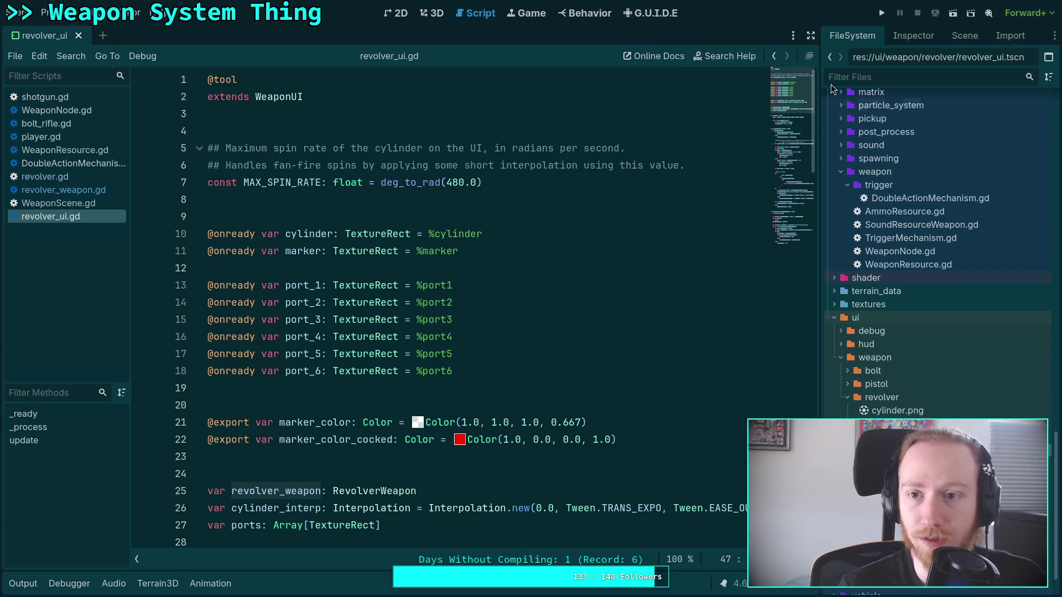
Show the revolver_ui scene's node tree and trace the uses of target in revolver_ui.gd
click(967, 38)
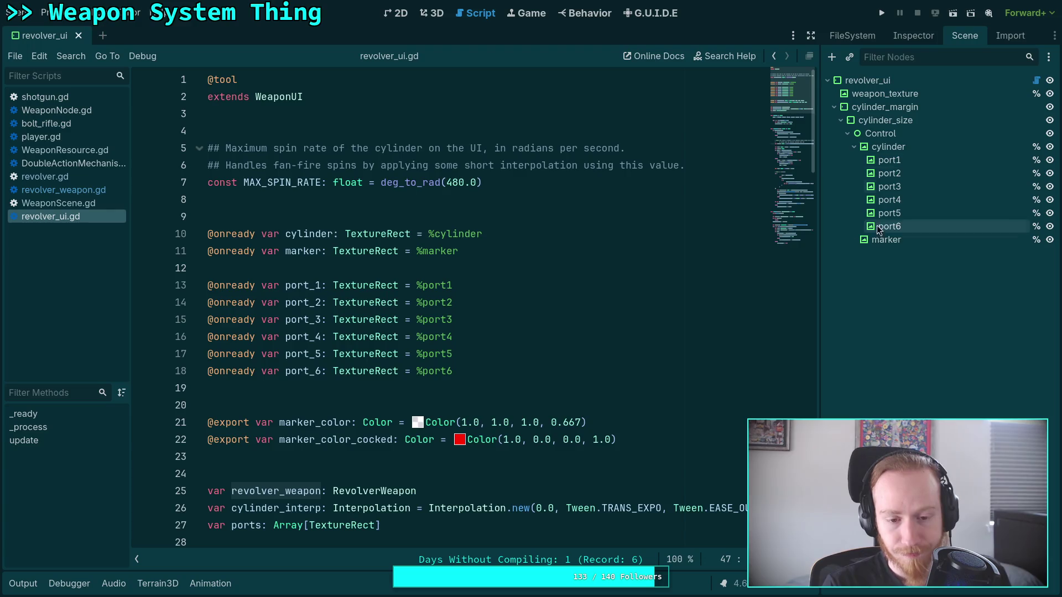
scroll(651, 283, down, 8)
scroll(652, 284, down, 3)
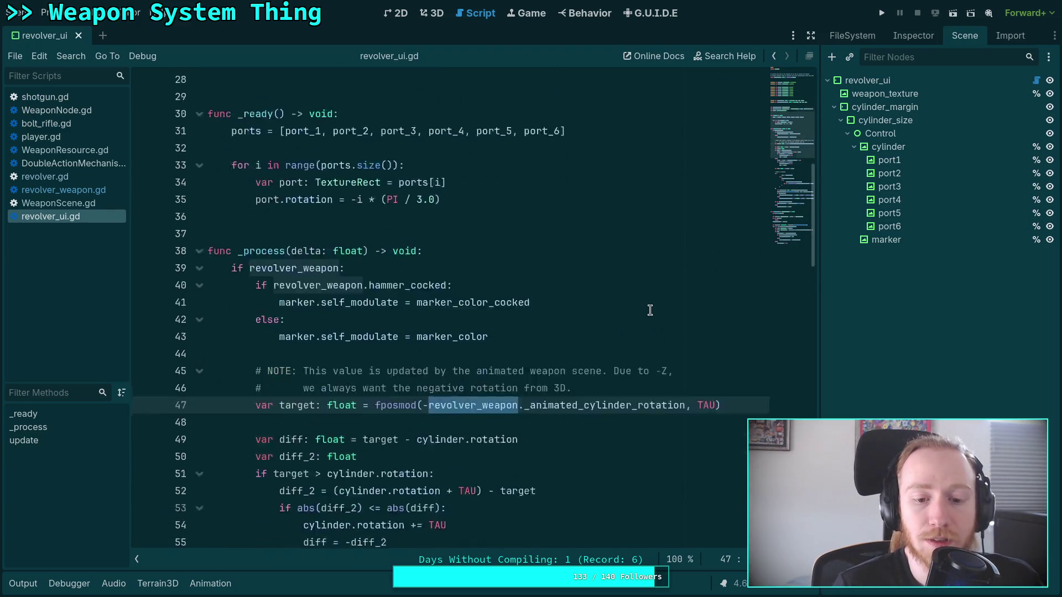
double_click(290, 303)
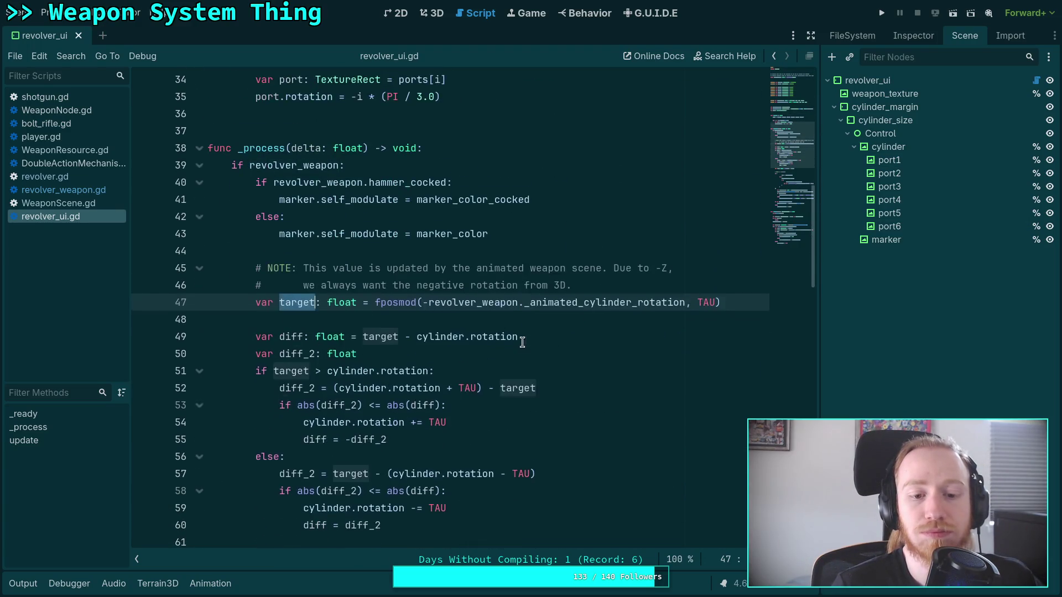
scroll(523, 339, down, 2)
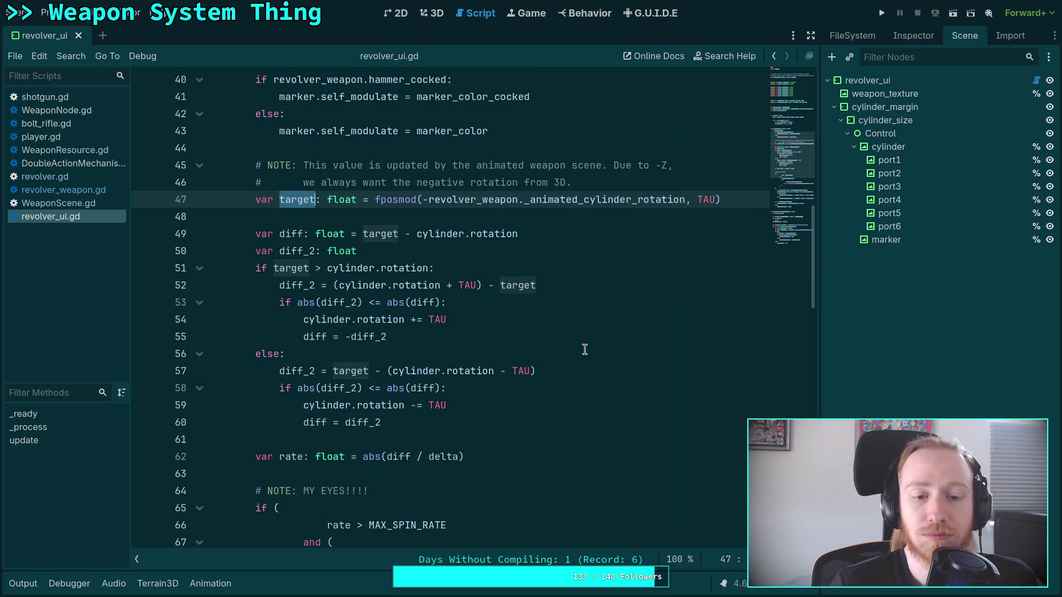
scroll(586, 343, down, 5)
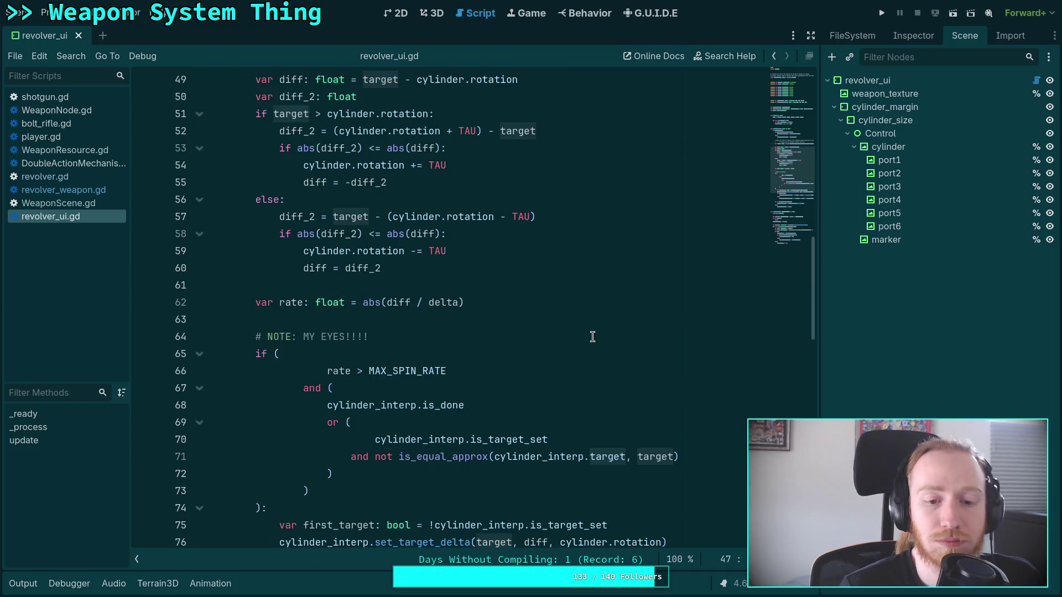
scroll(592, 337, down, 2)
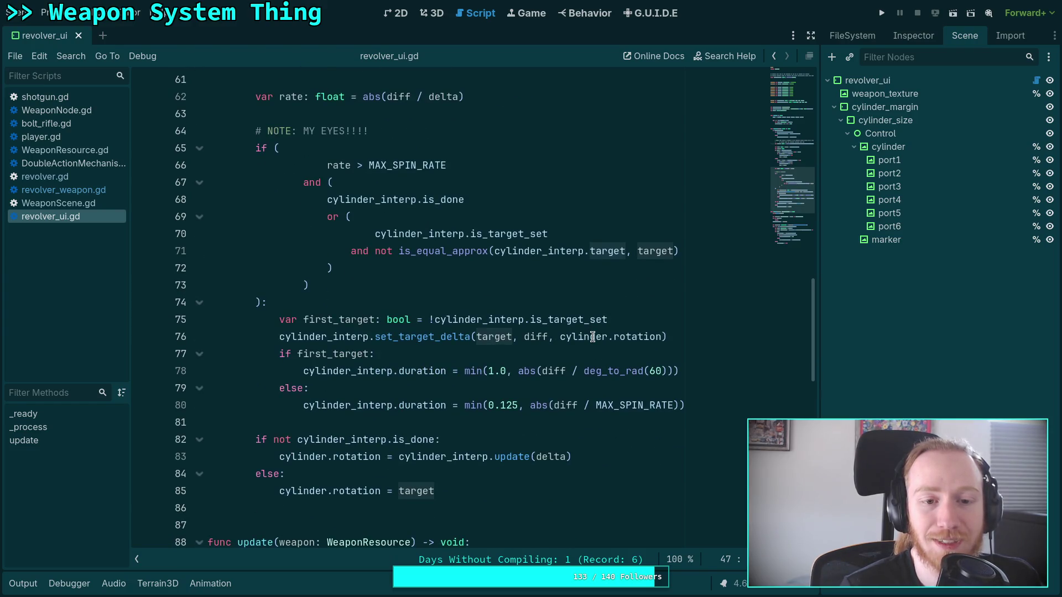
scroll(592, 337, up, 1)
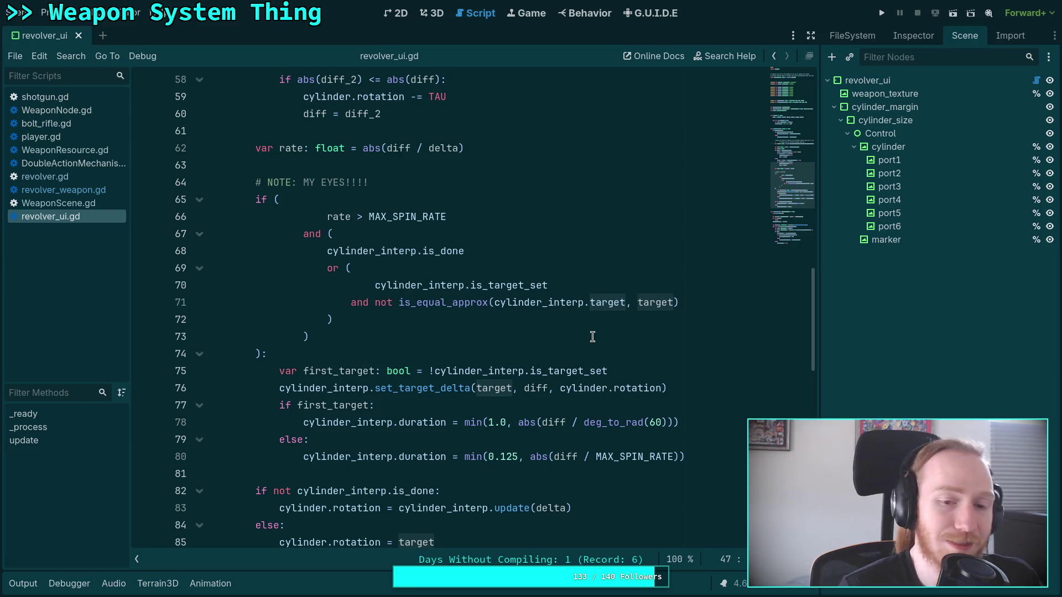
scroll(592, 337, up, 7)
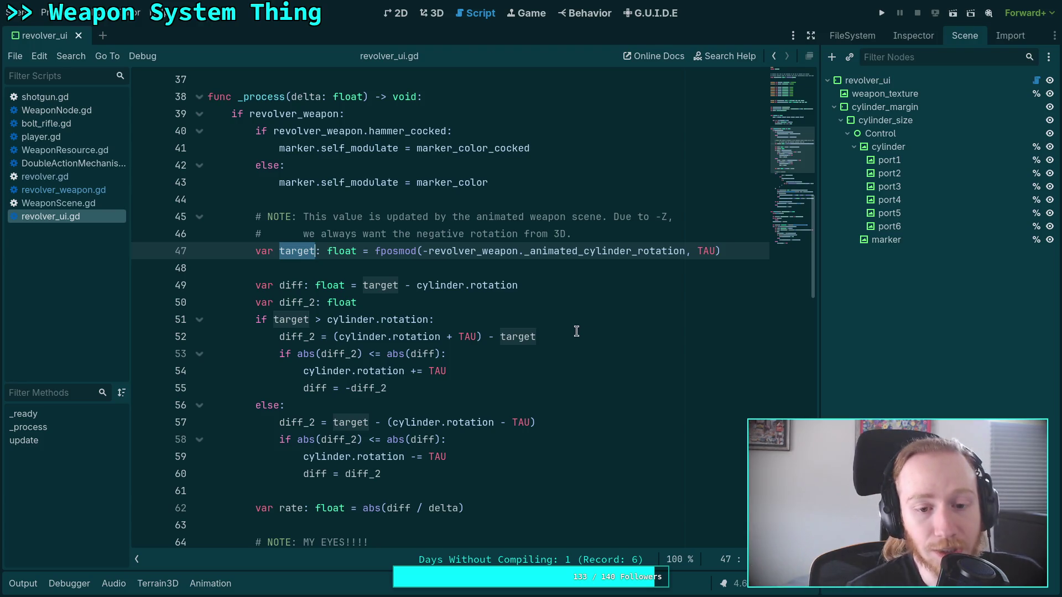
scroll(576, 331, up, 2)
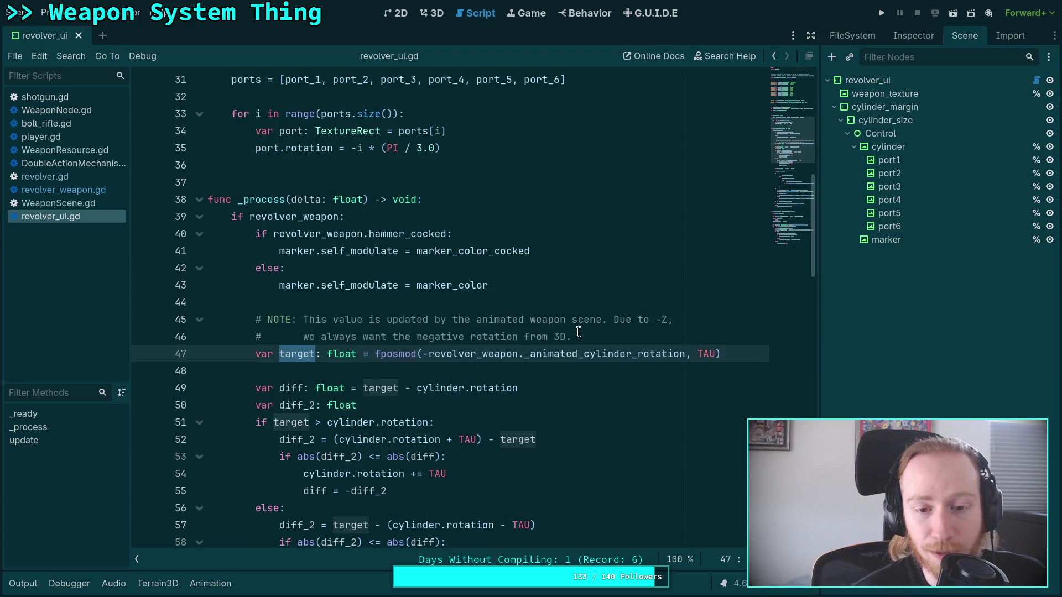
click(609, 330)
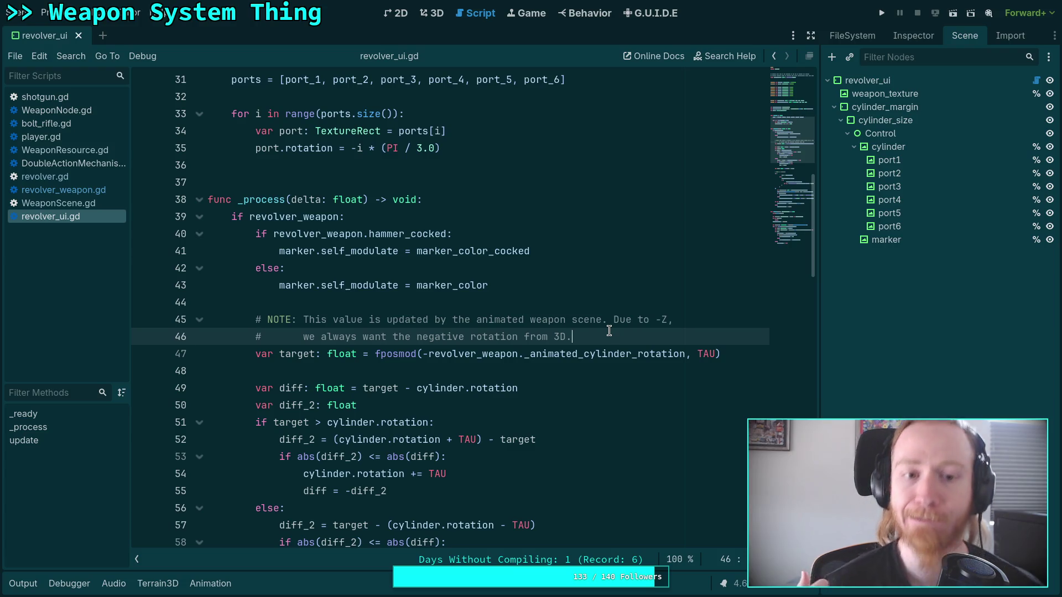
Highlight every use of the revolver_weapon declaration in revolver_ui.gd
scroll(609, 331, up, 6)
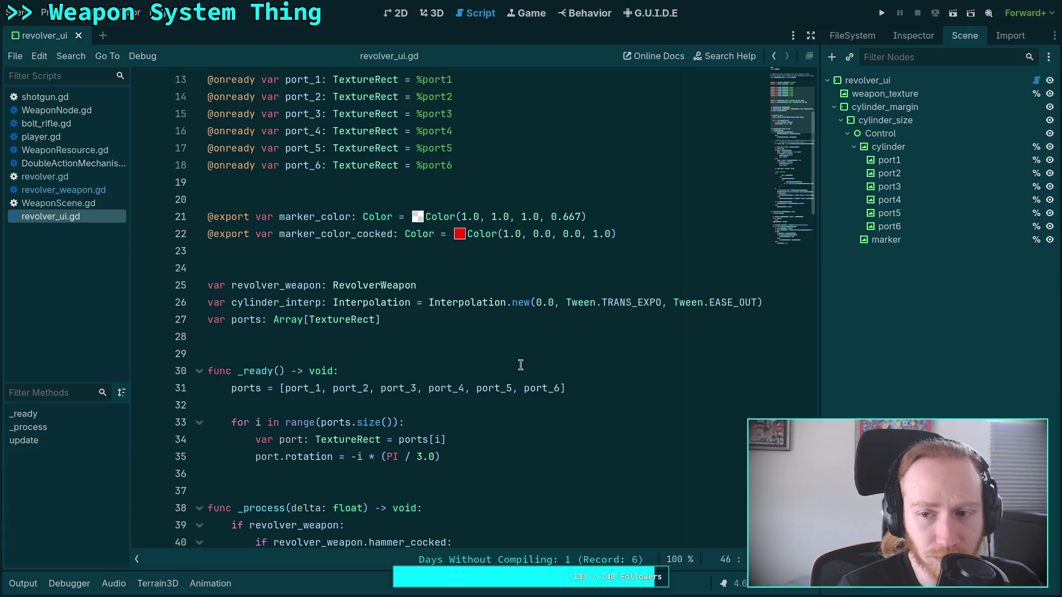
scroll(520, 359, down, 3)
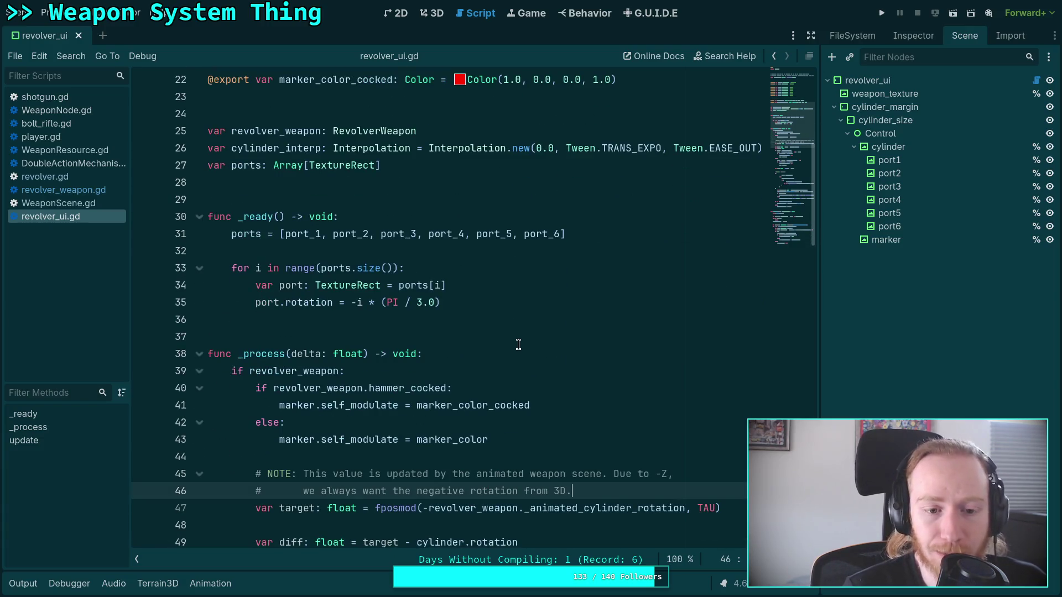
scroll(518, 345, up, 3)
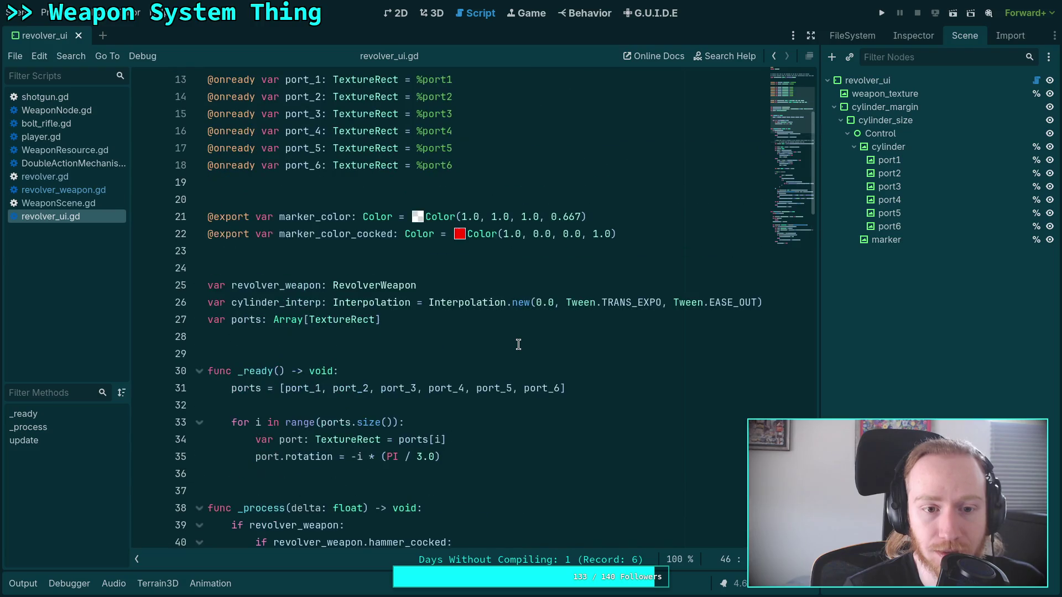
double_click(238, 283)
scroll(502, 365, down, 4)
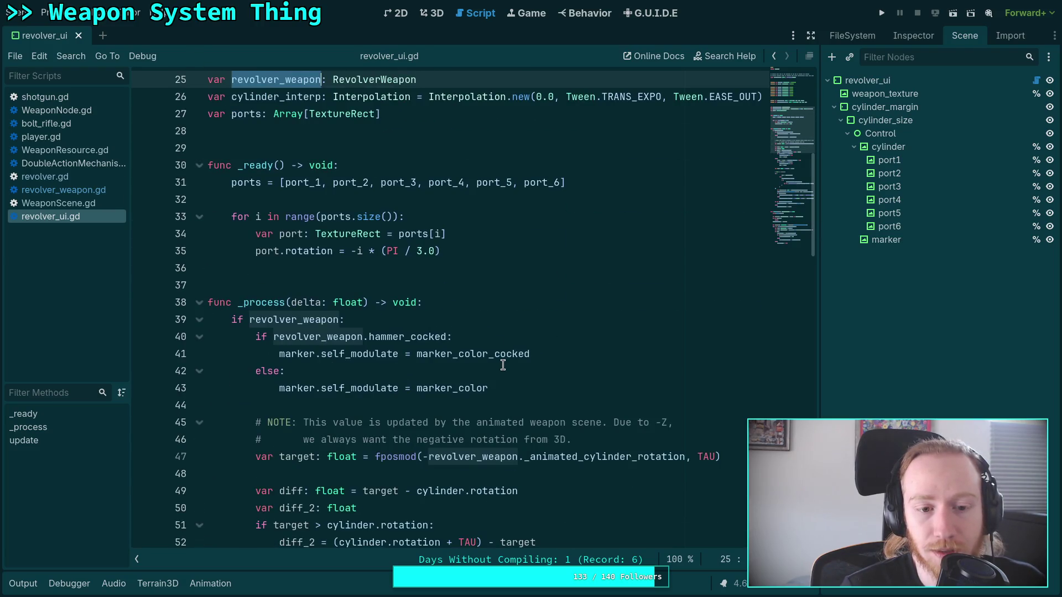
scroll(503, 365, up, 8)
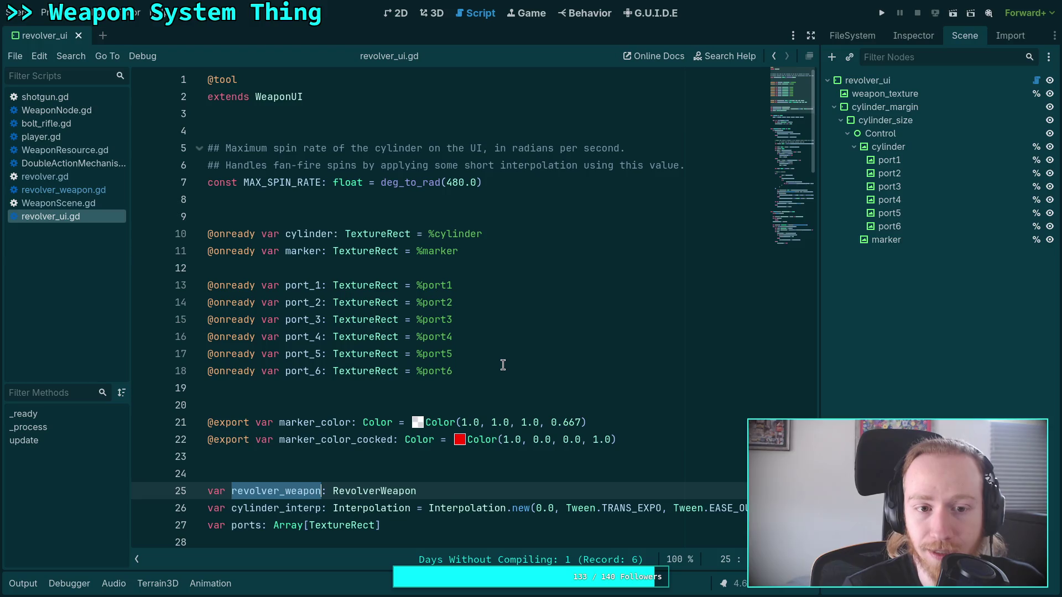
Show the FileSystem project tree and open revolver_weapon.gd
click(911, 36)
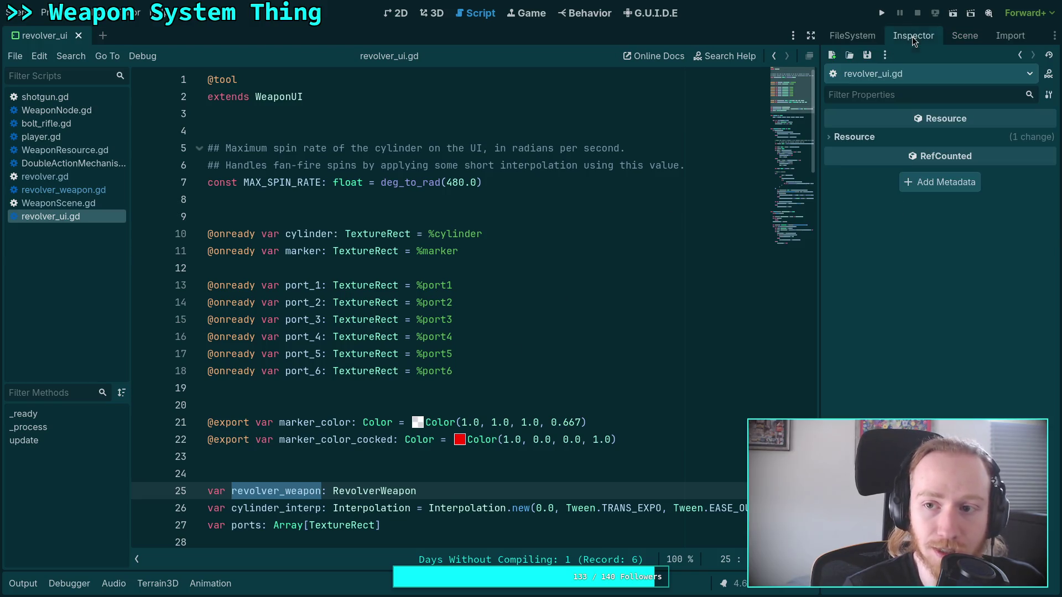
click(871, 37)
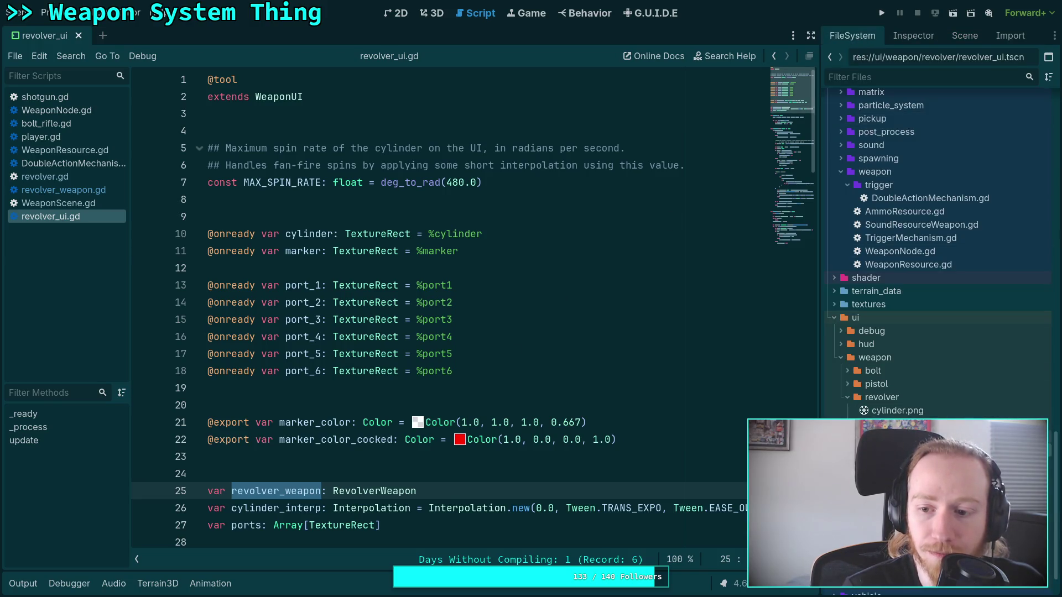
scroll(302, 459, down, 2)
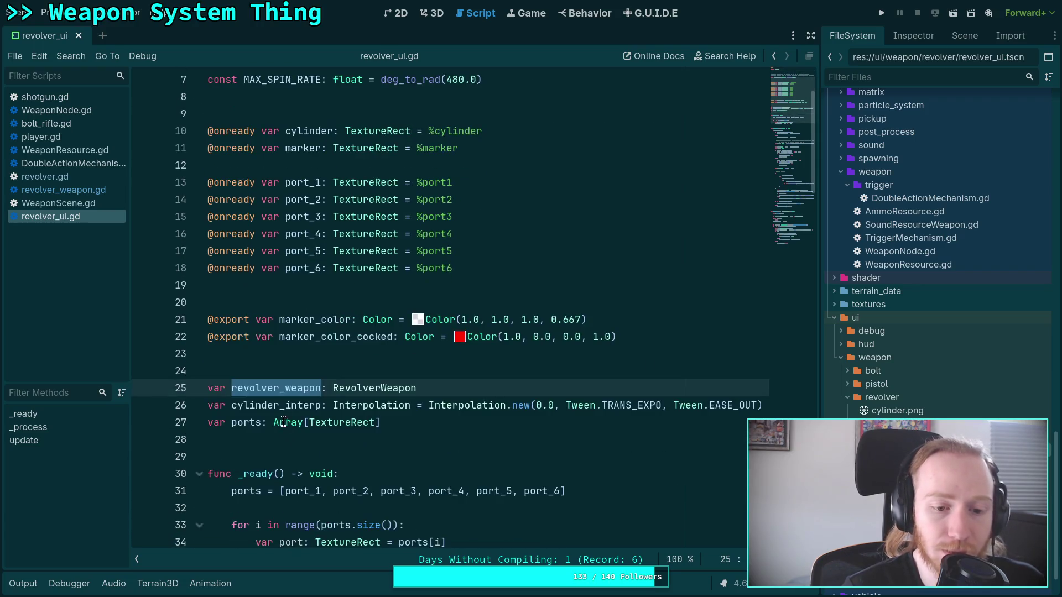
scroll(438, 385, down, 2)
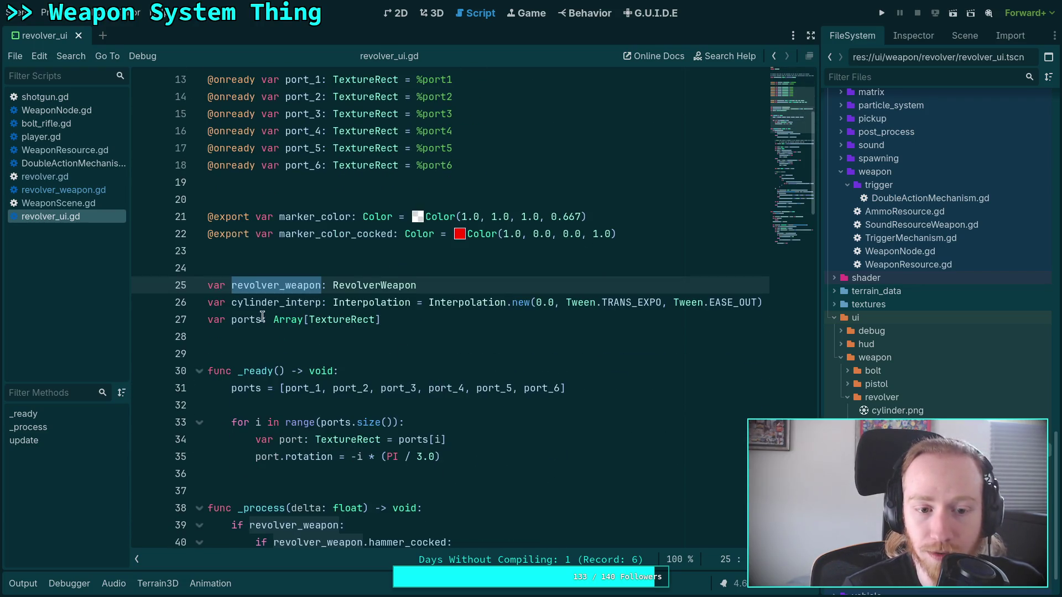
scroll(427, 360, down, 11)
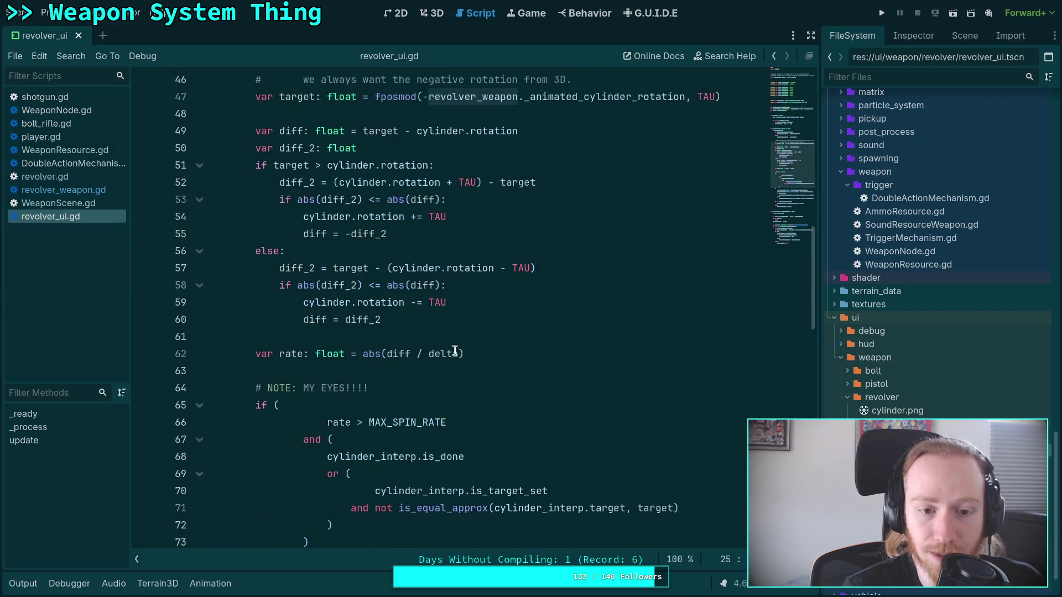
scroll(454, 351, down, 12)
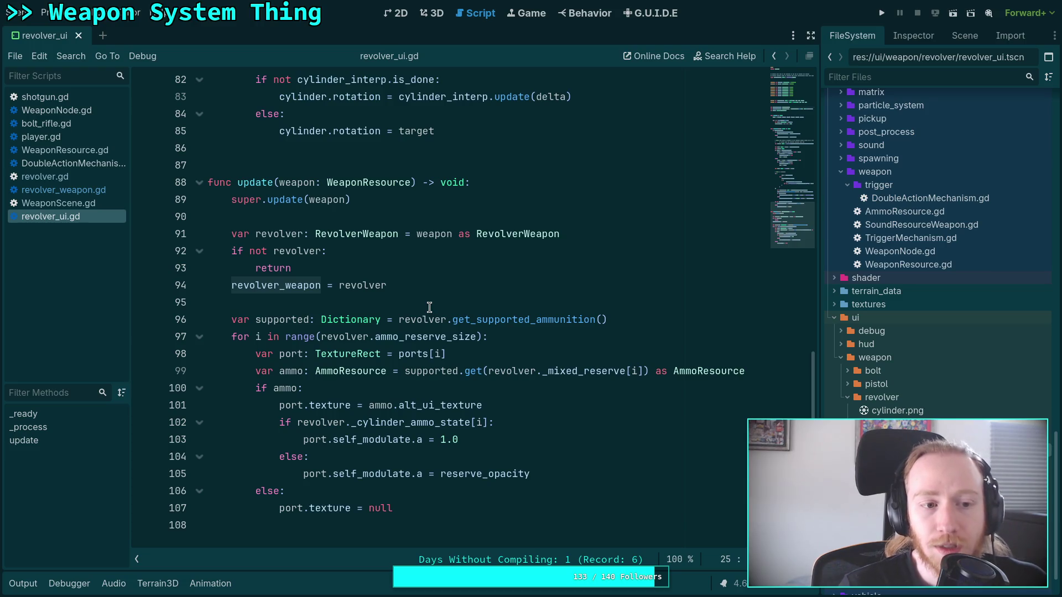
click(89, 190)
scroll(704, 238, up, 4)
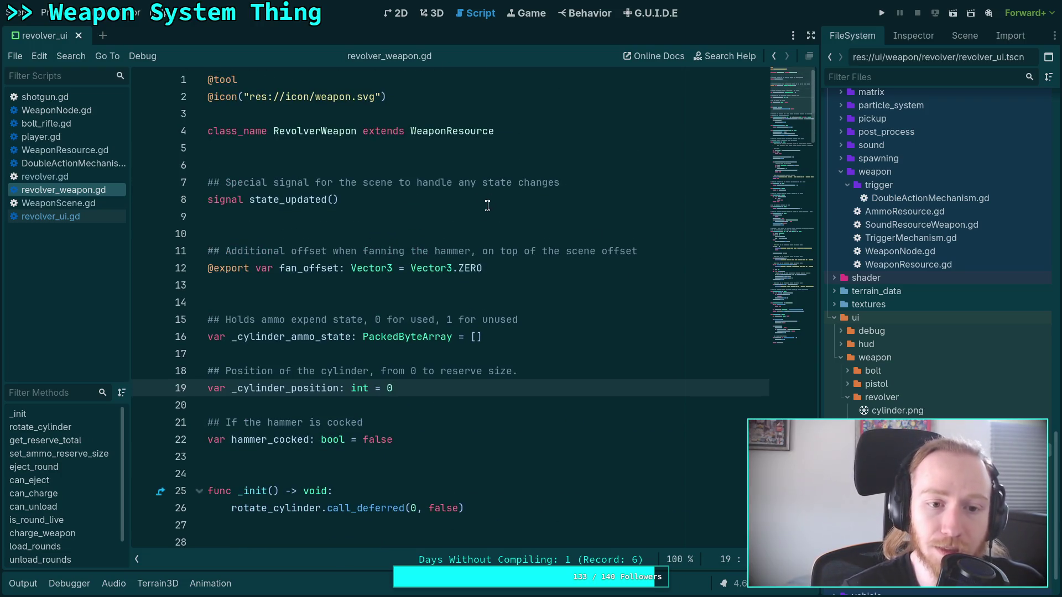
scroll(484, 246, down, 7)
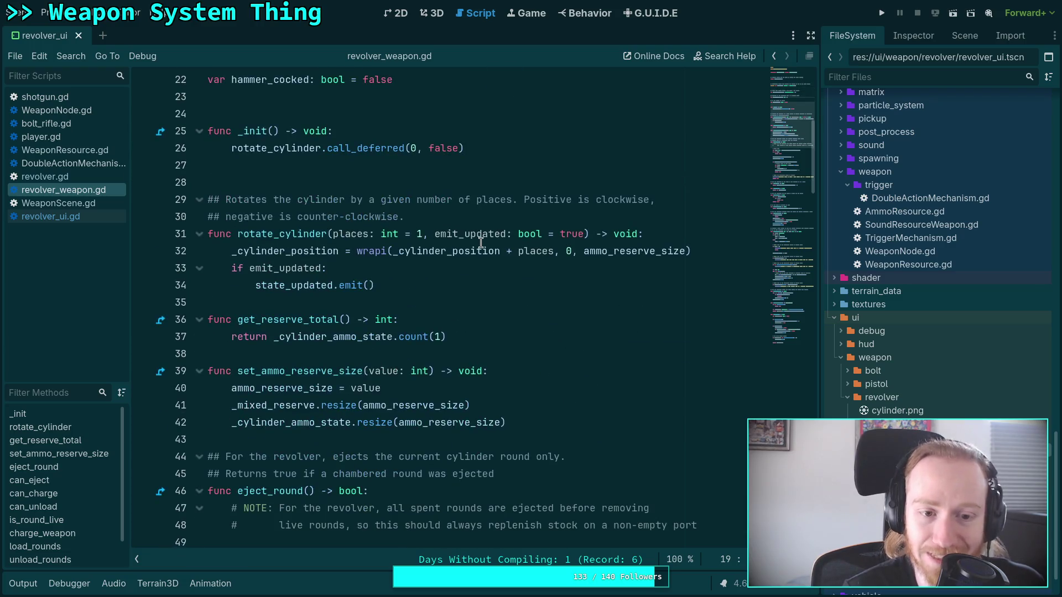
scroll(481, 241, up, 4)
key(alt+Left)
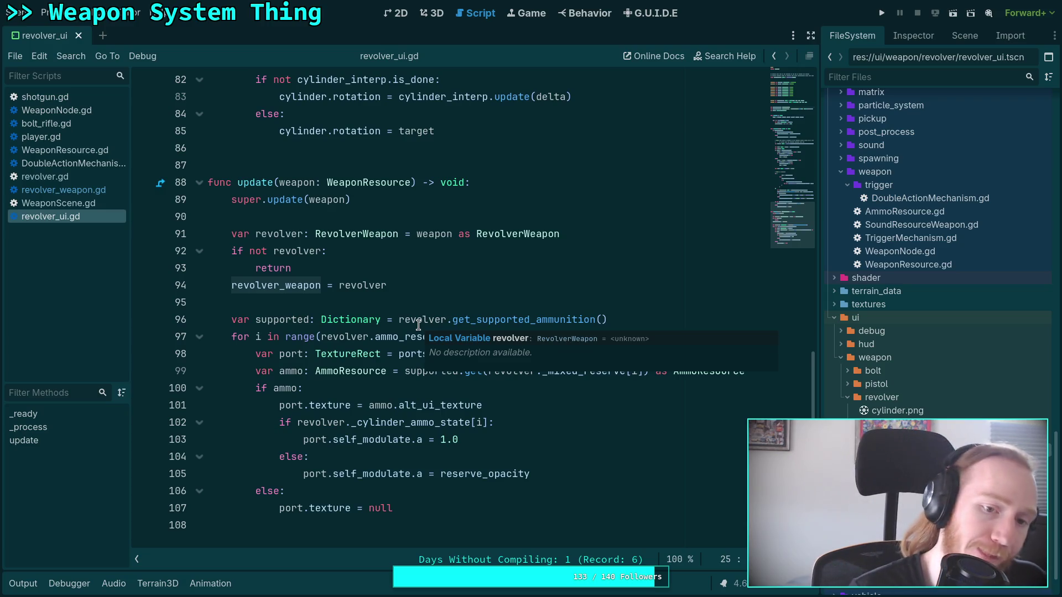
Follow the next revolver_weapon use through revolver_ui.gd, then switch to revolver_weapon.gd via WeaponScene.gd
key(F3)
scroll(424, 325, up, 15)
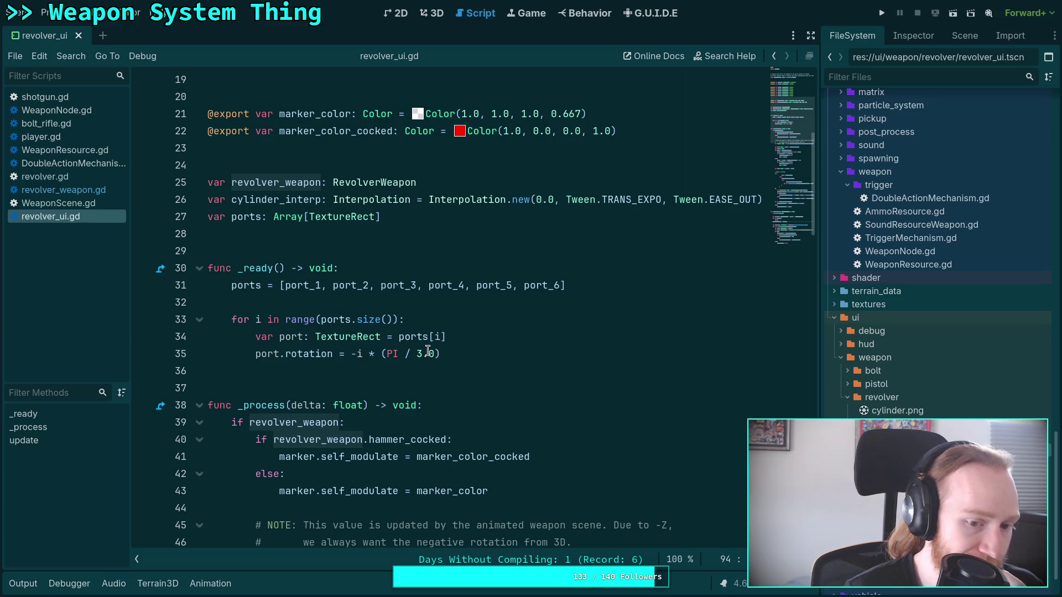
scroll(428, 351, down, 3)
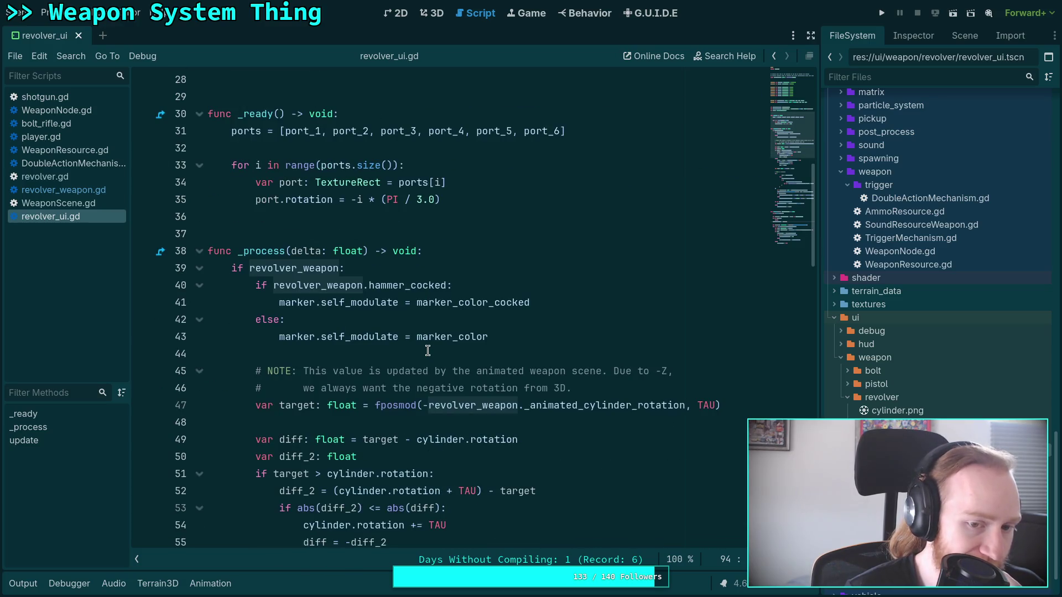
scroll(427, 351, down, 2)
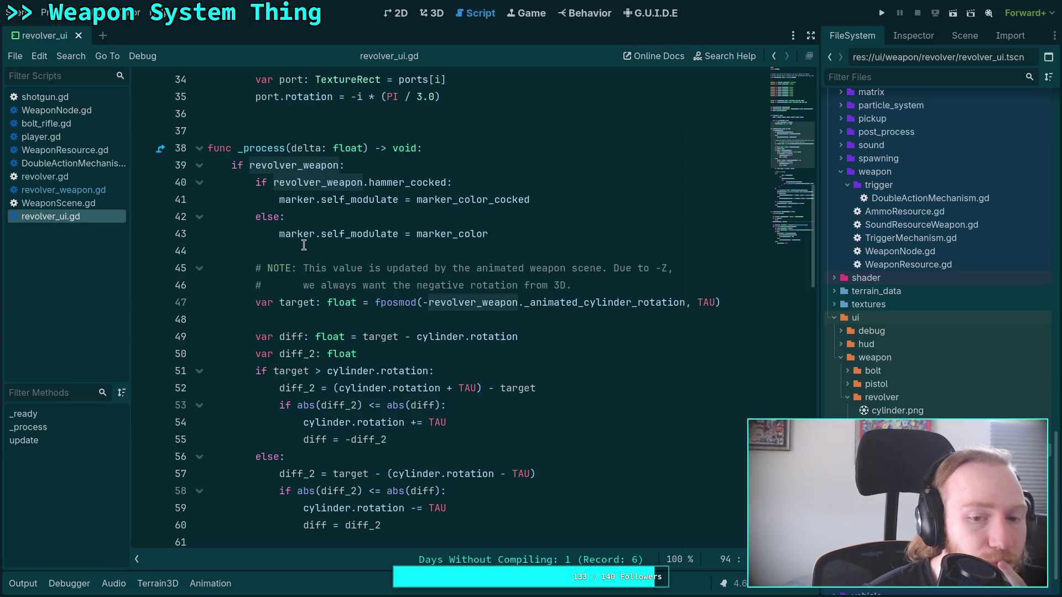
scroll(349, 310, down, 10)
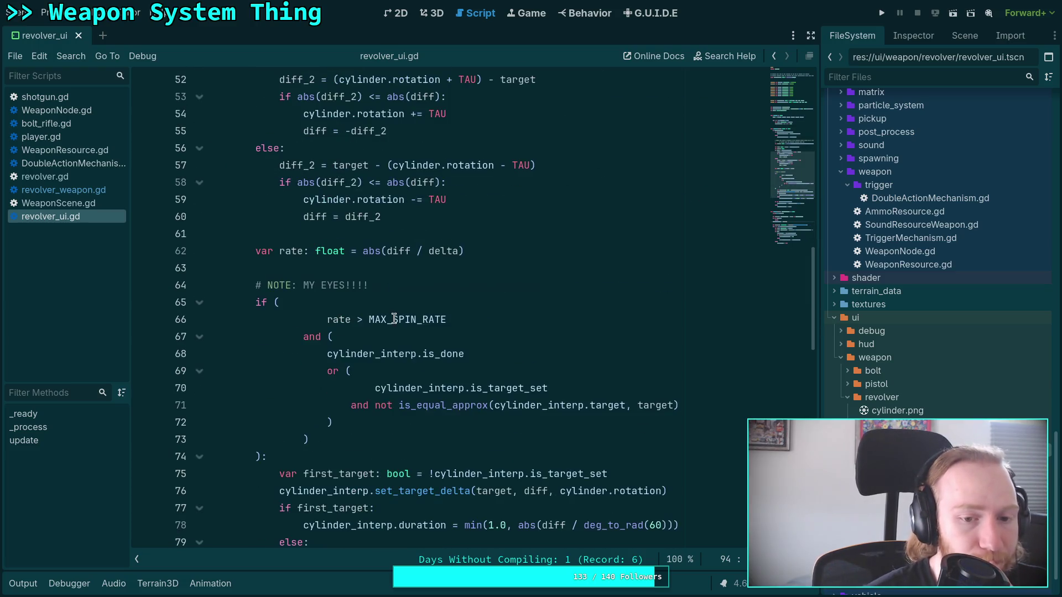
scroll(407, 331, down, 4)
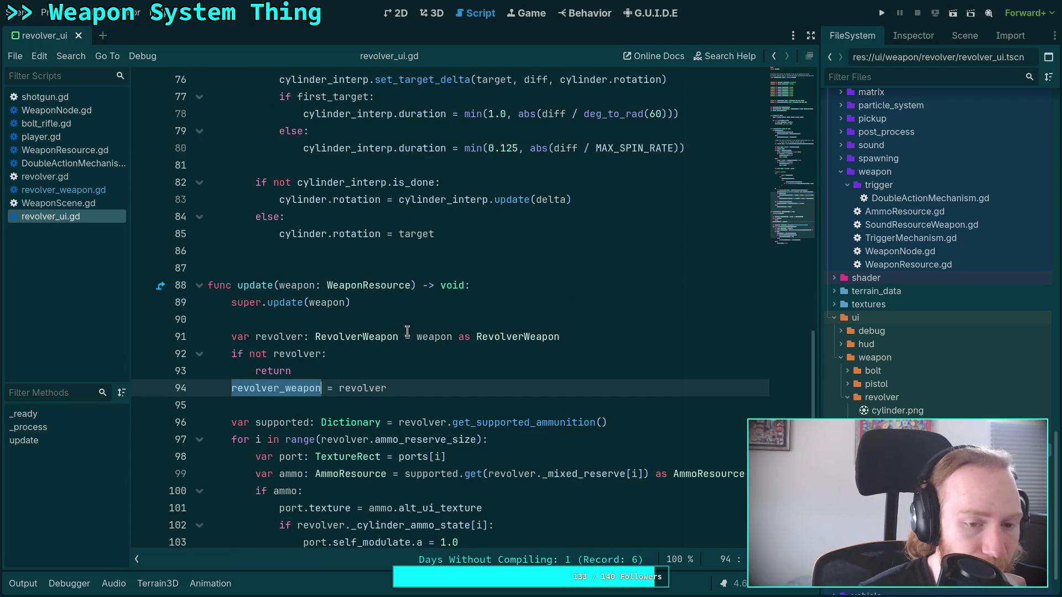
scroll(407, 331, down, 2)
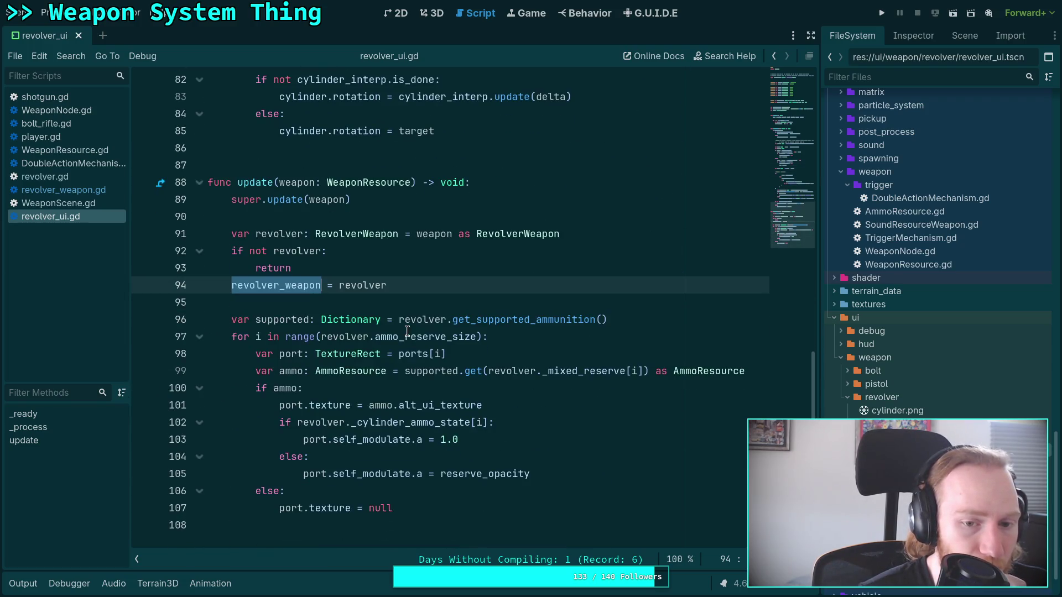
scroll(407, 331, up, 2)
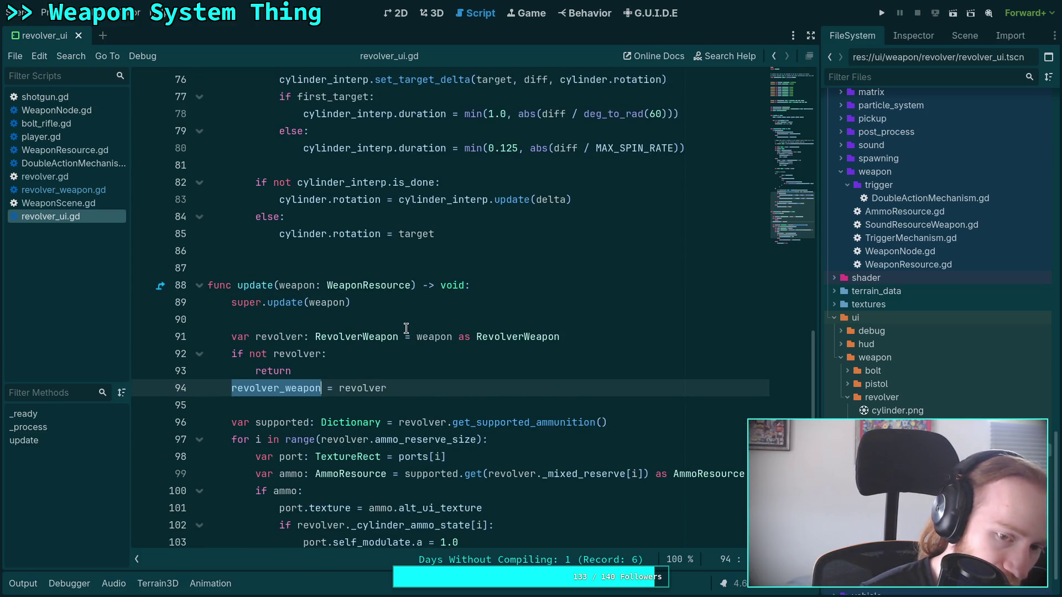
click(58, 203)
click(67, 191)
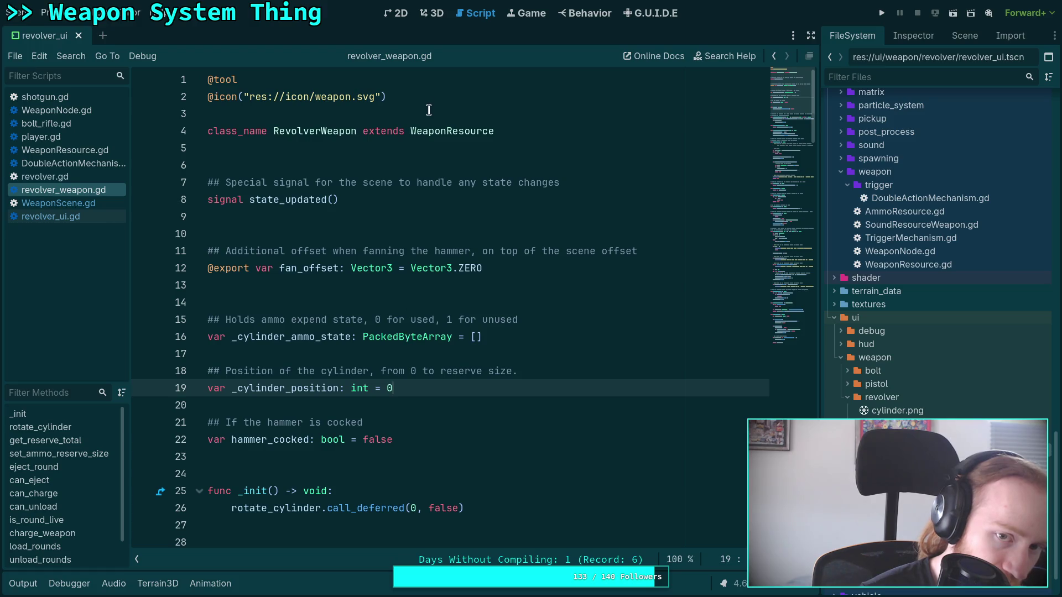
right_click(444, 136)
click(479, 306)
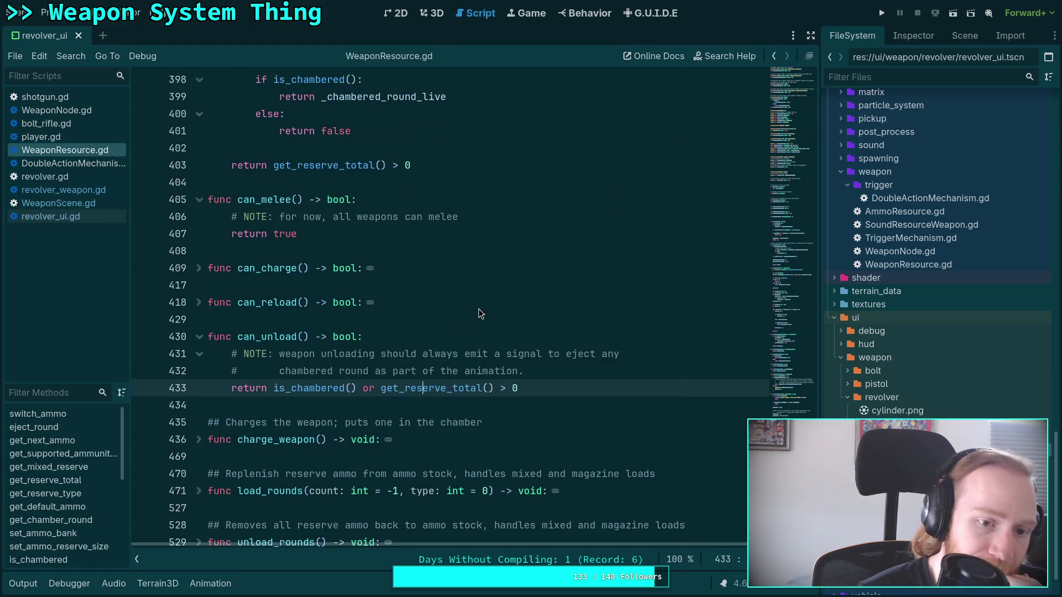
click(778, 68)
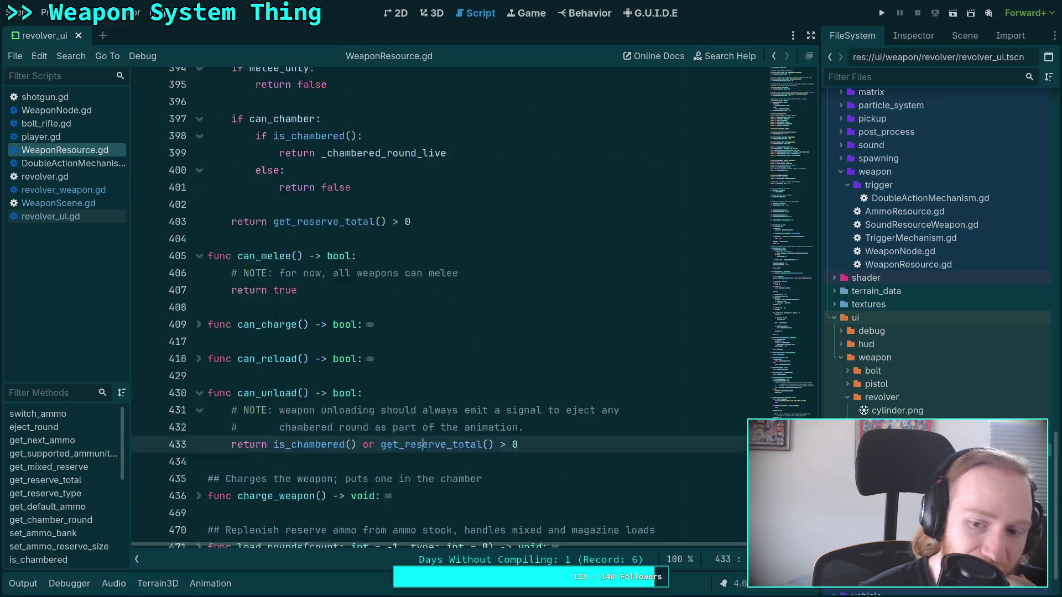
scroll(568, 260, down, 2)
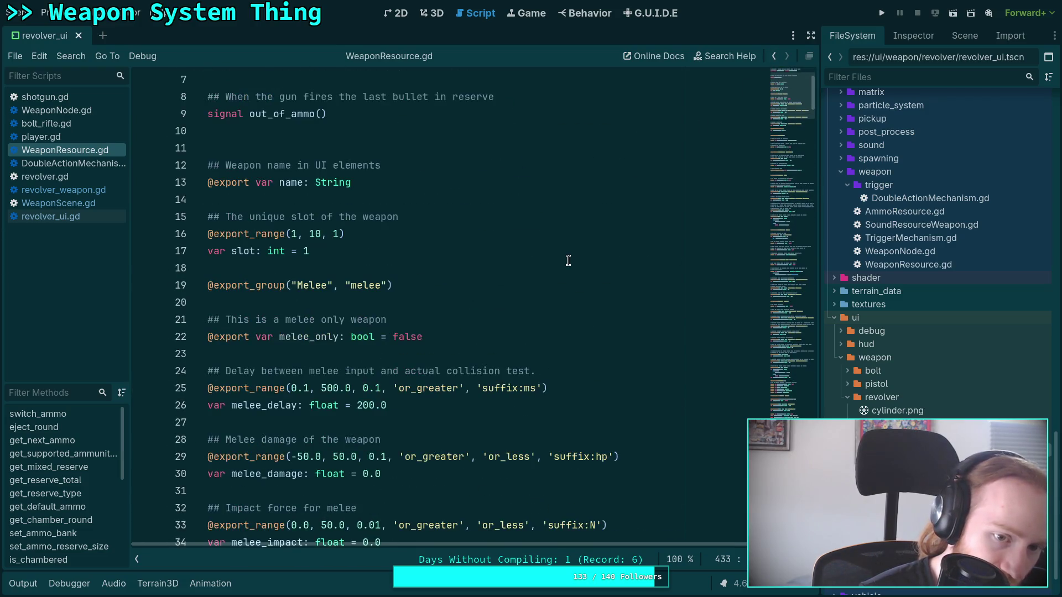
scroll(568, 260, down, 8)
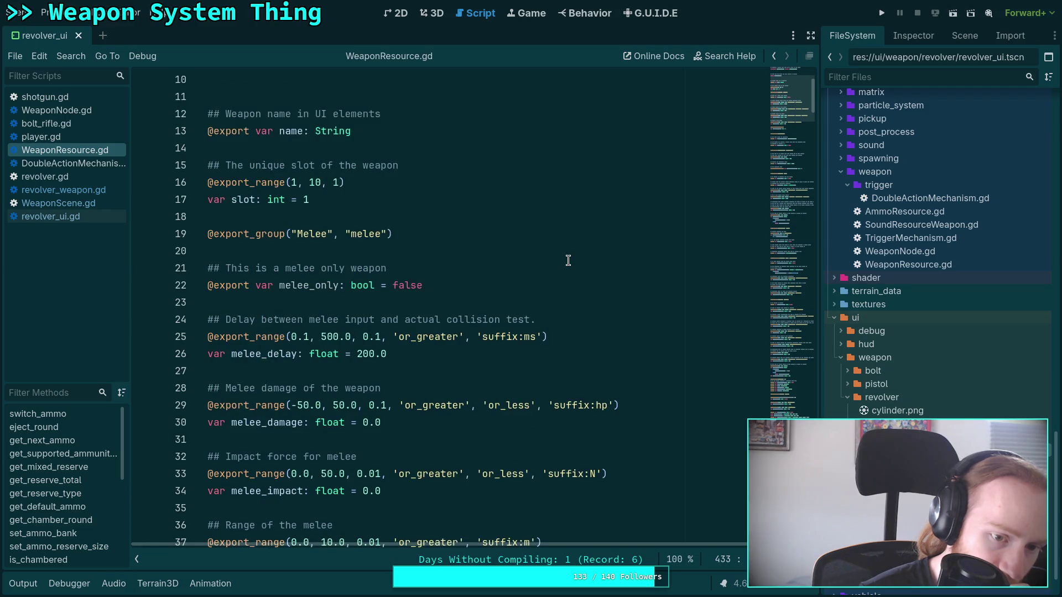
scroll(568, 261, down, 11)
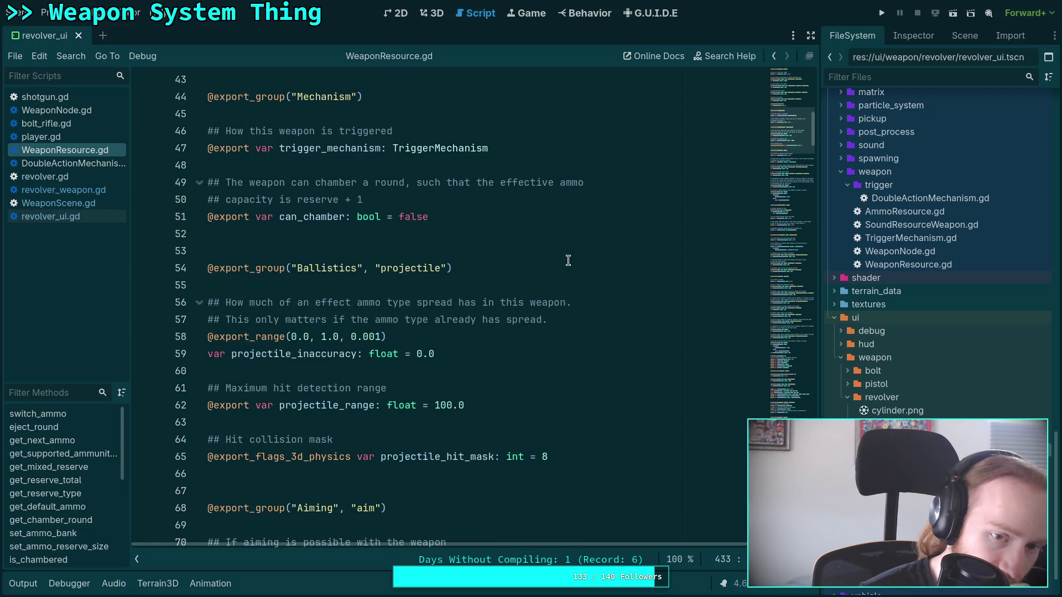
scroll(568, 260, down, 7)
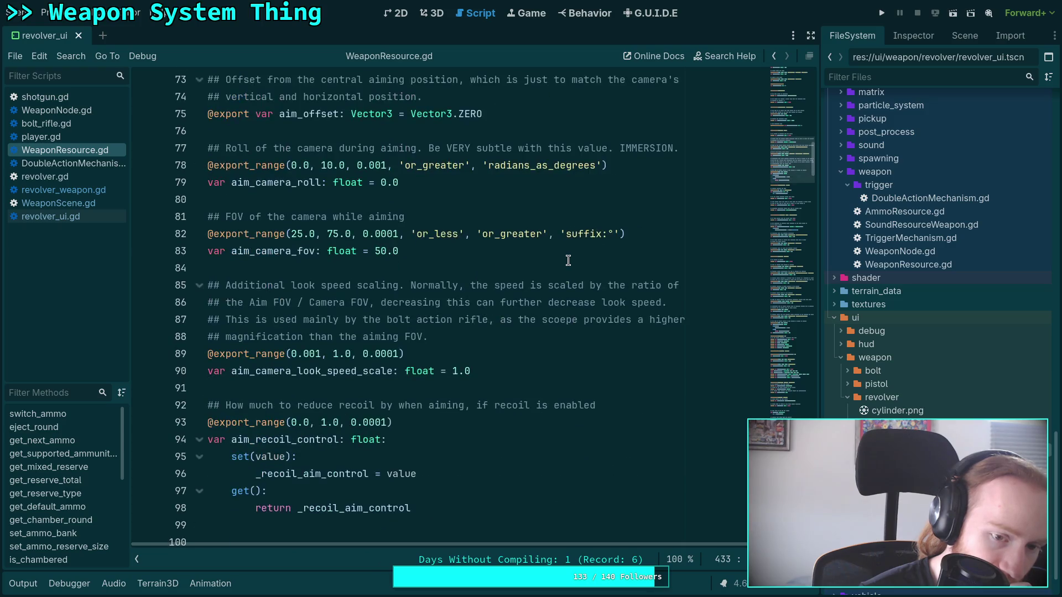
scroll(568, 260, down, 12)
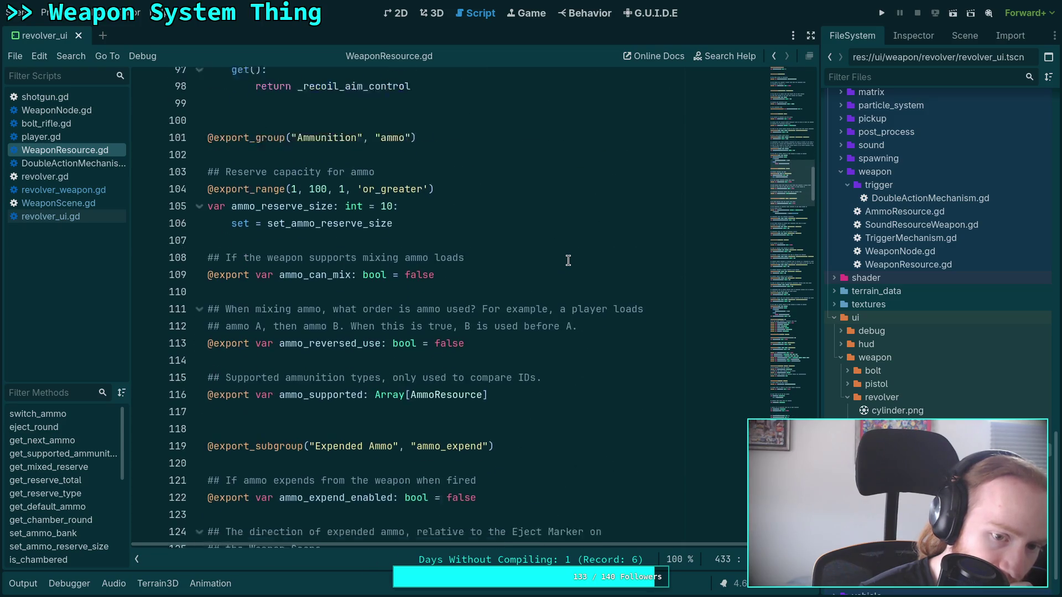
scroll(568, 261, down, 14)
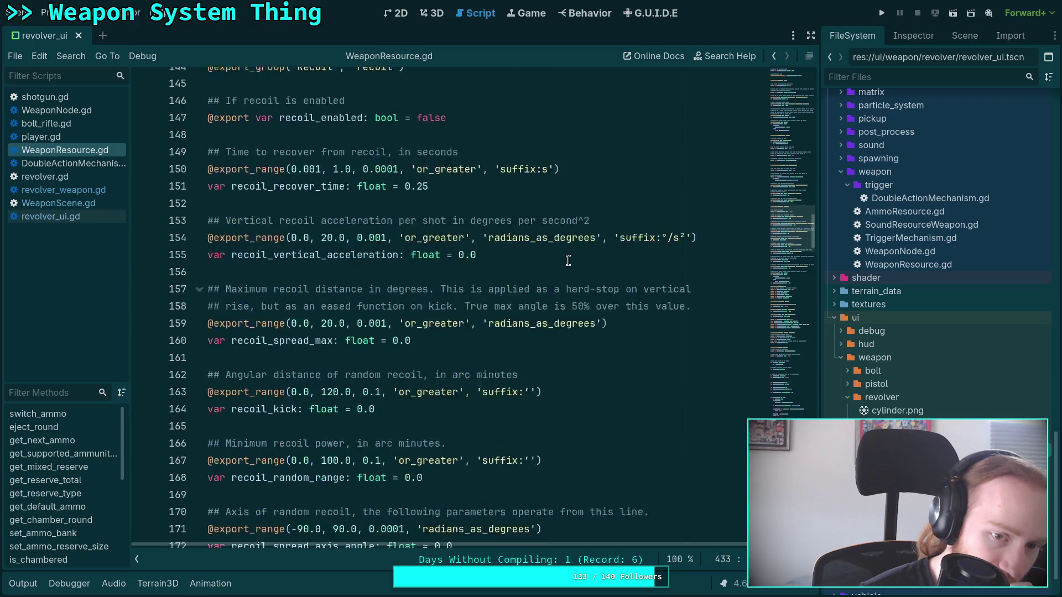
scroll(568, 261, down, 8)
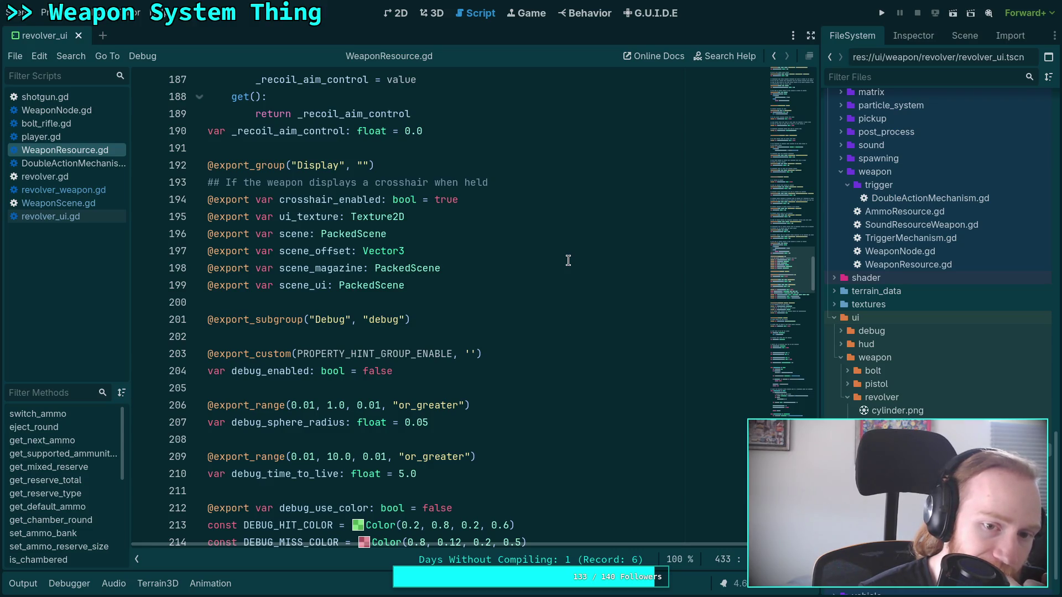
double_click(291, 269)
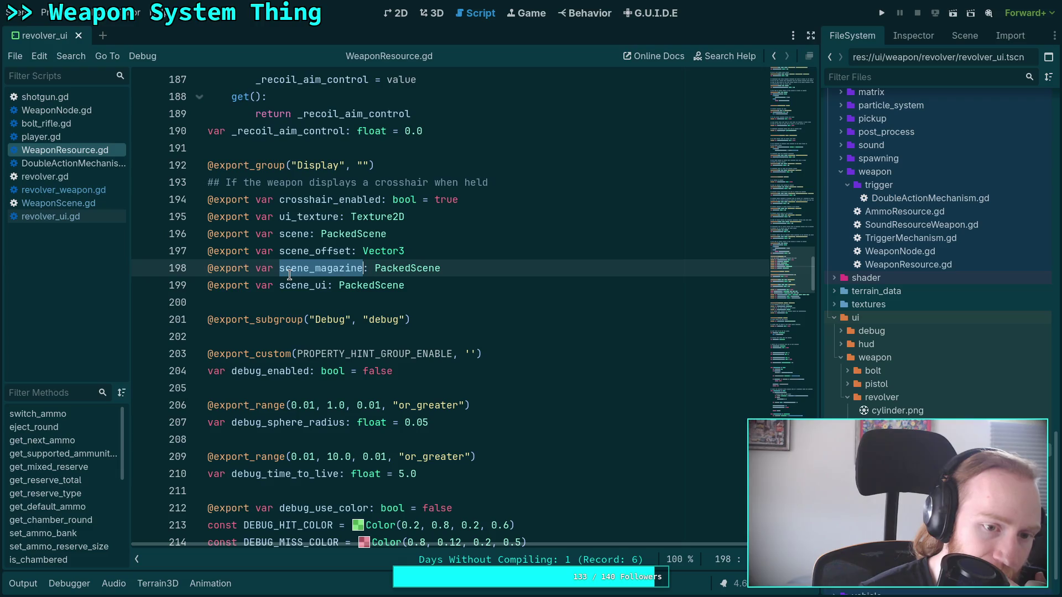
double_click(291, 284)
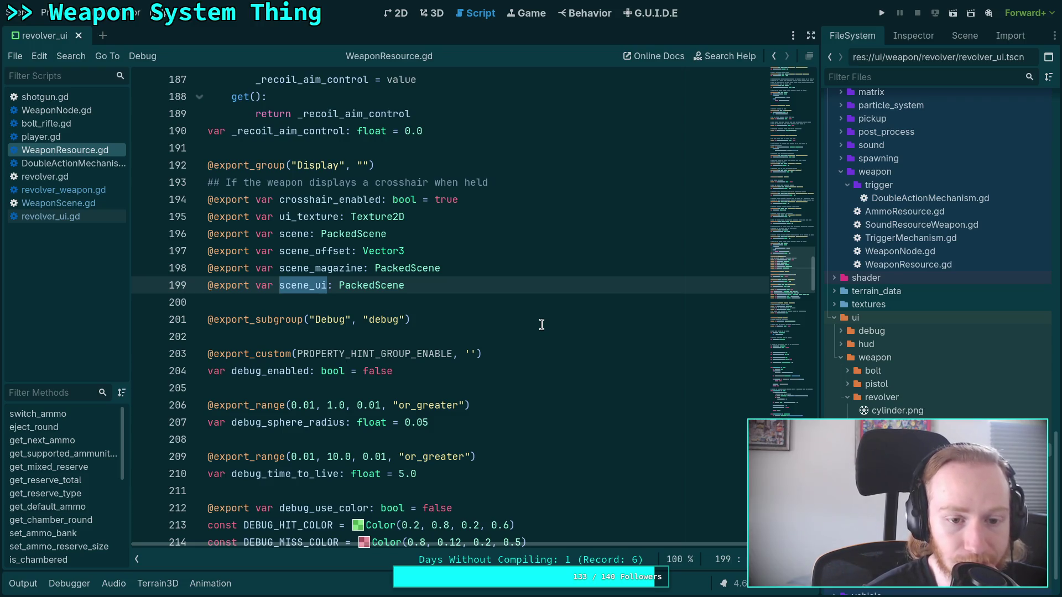
scroll(542, 325, down, 11)
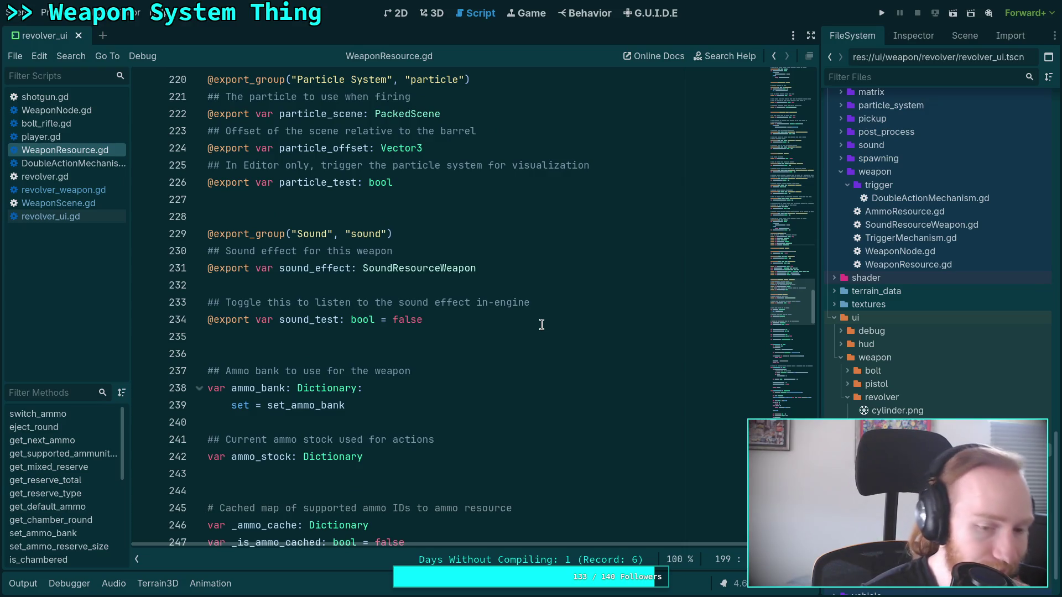
Check WeaponResource.gd's ammo variables and scene_ui property, then switch to WeaponScene.gd
scroll(542, 325, down, 3)
scroll(542, 325, down, 2)
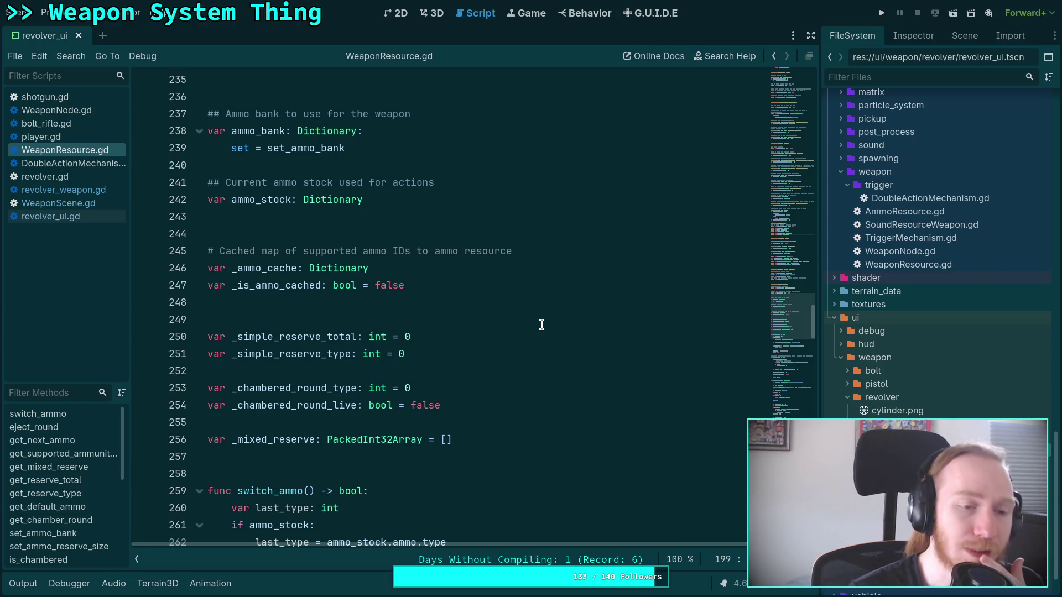
scroll(541, 324, up, 7)
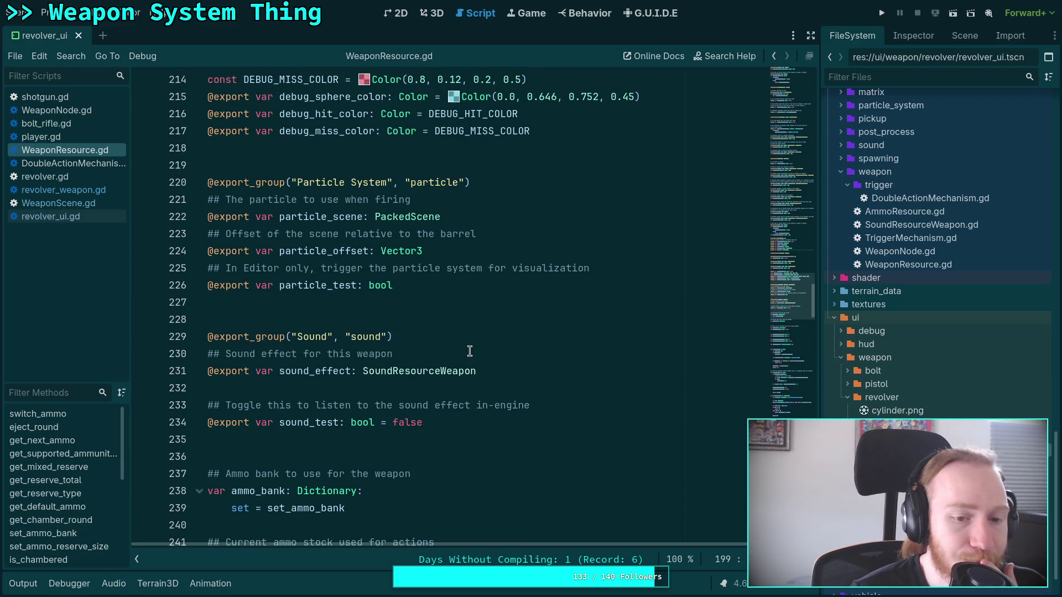
scroll(459, 350, up, 4)
scroll(459, 349, up, 5)
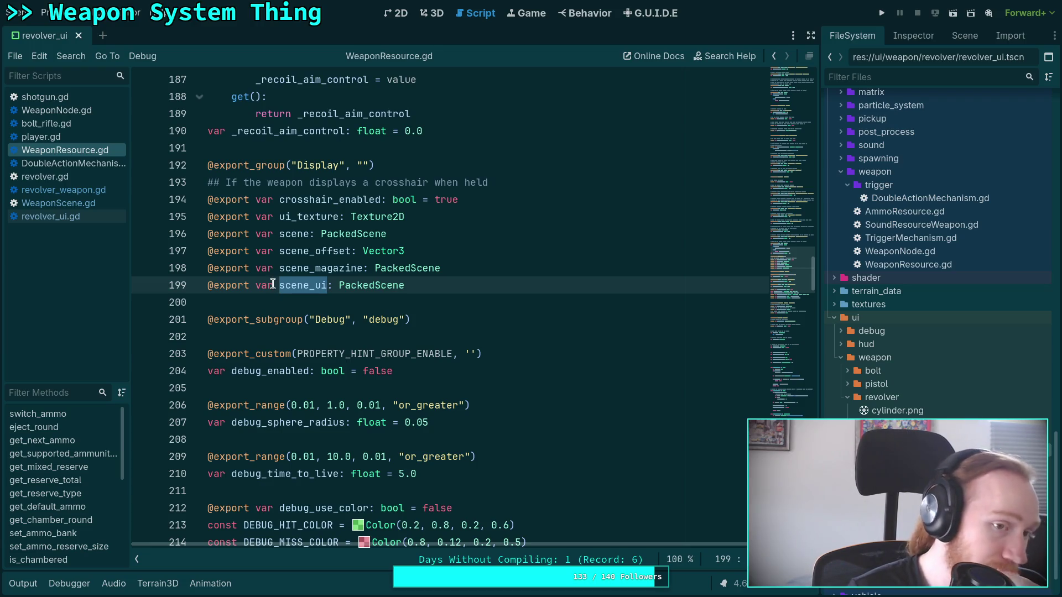
click(58, 203)
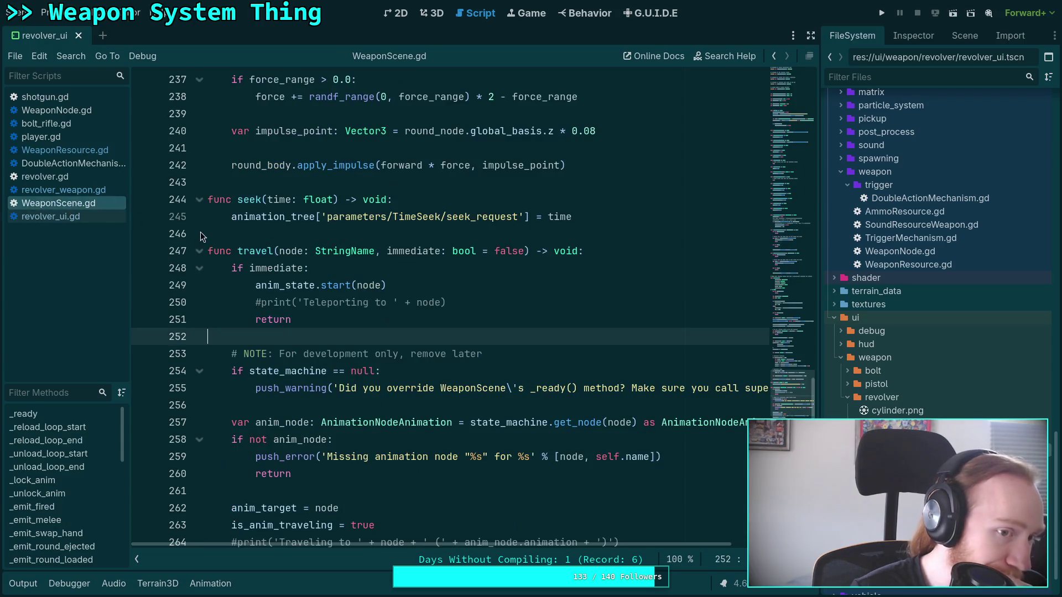
Read the signals and marker exports at the top of WeaponScene.gd, then switch to player.gd
scroll(418, 288, up, 5)
scroll(415, 288, up, 15)
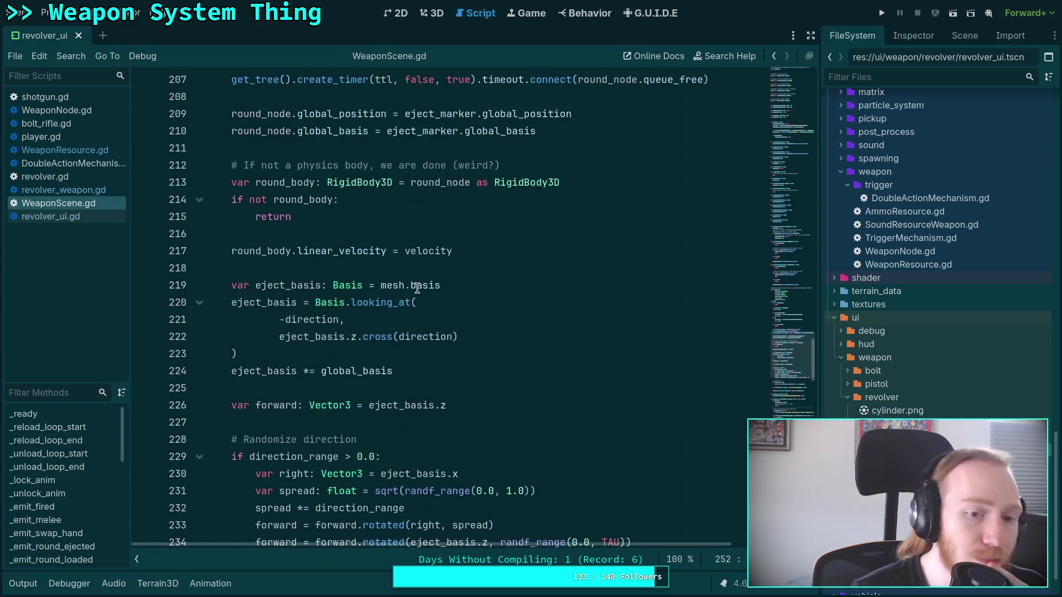
scroll(407, 287, up, 4)
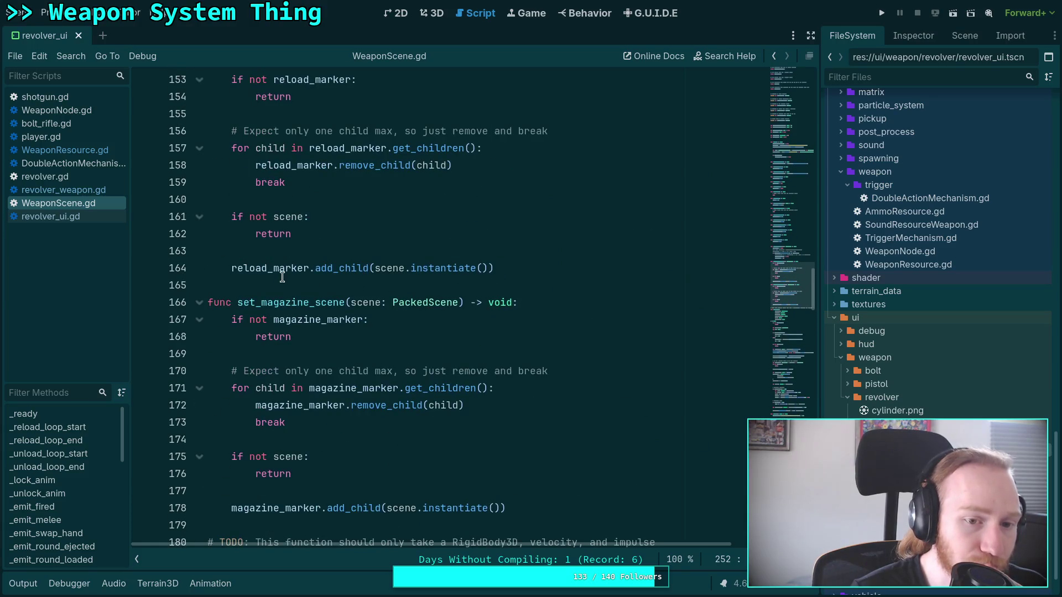
scroll(282, 277, up, 11)
drag(791, 232, 787, 94)
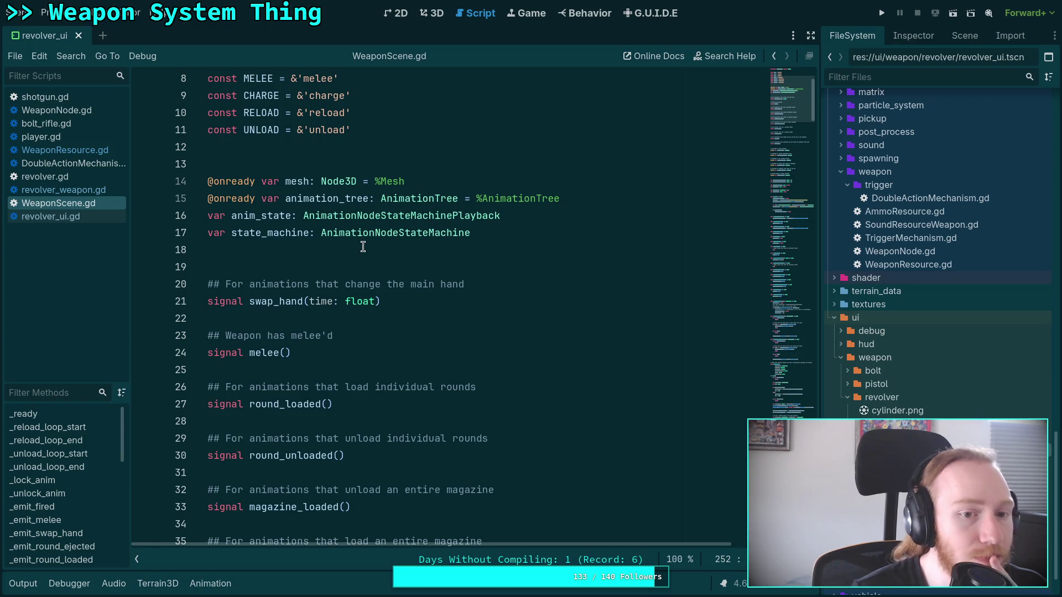
scroll(363, 247, up, 3)
scroll(363, 246, down, 10)
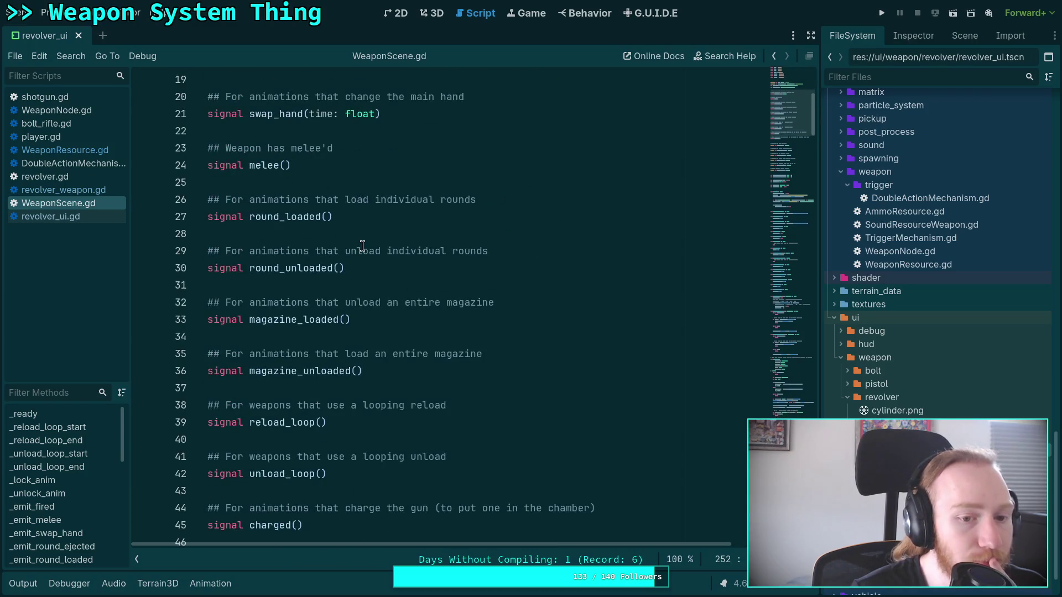
scroll(363, 247, down, 4)
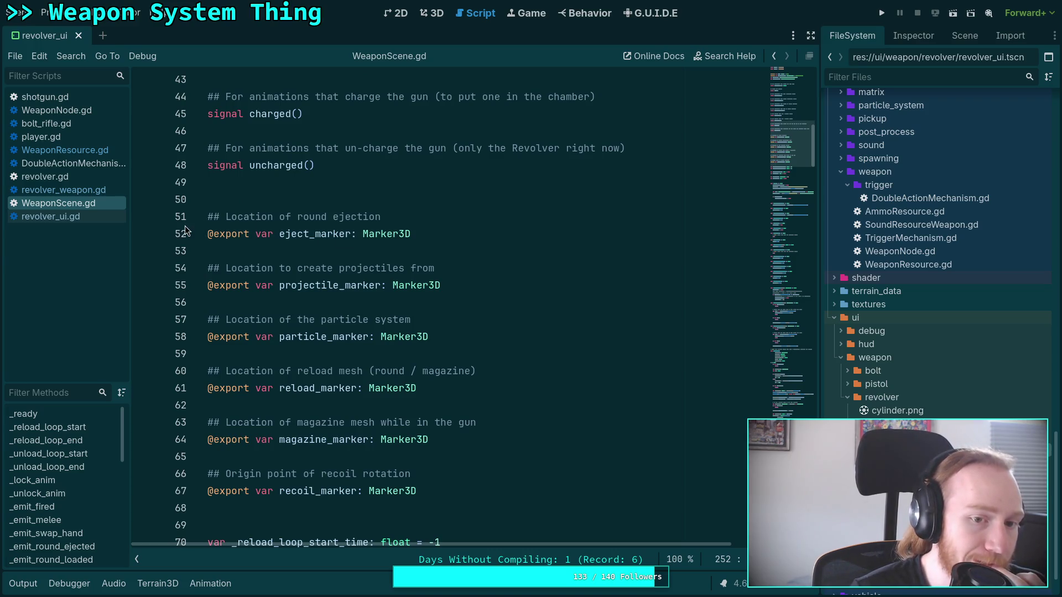
click(67, 133)
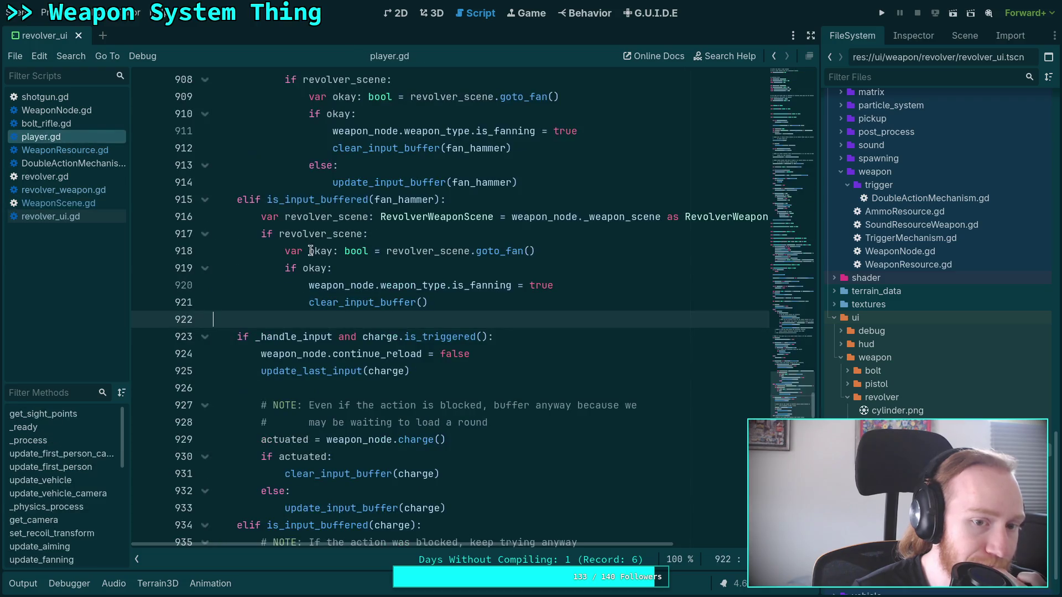
Unfold update_weapon_hud and update_vehicle_hud in player.gd, then return to revolver_ui.gd
scroll(390, 292, down, 20)
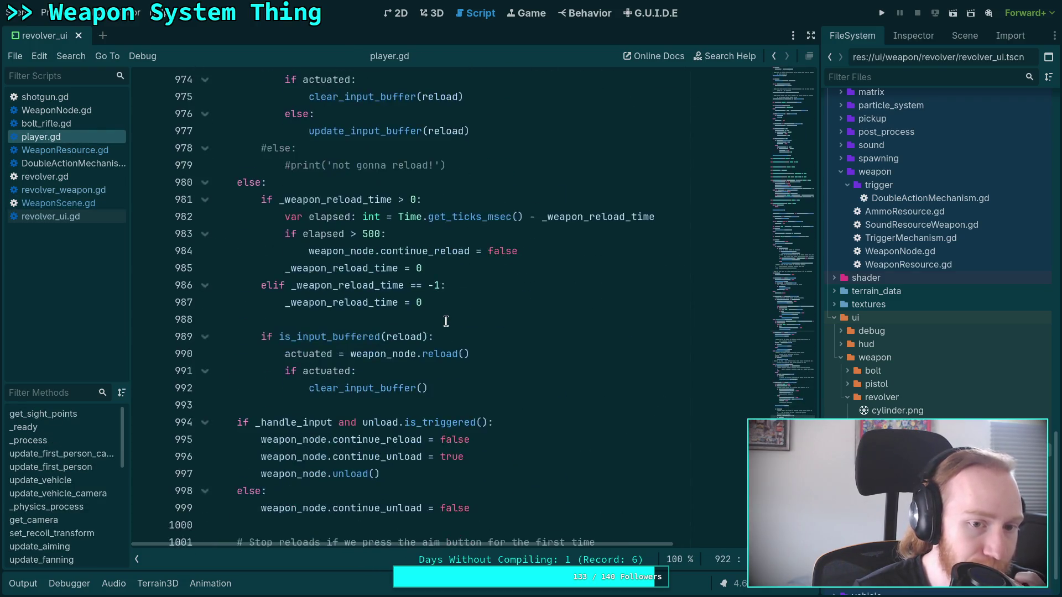
scroll(446, 321, down, 7)
scroll(446, 321, down, 8)
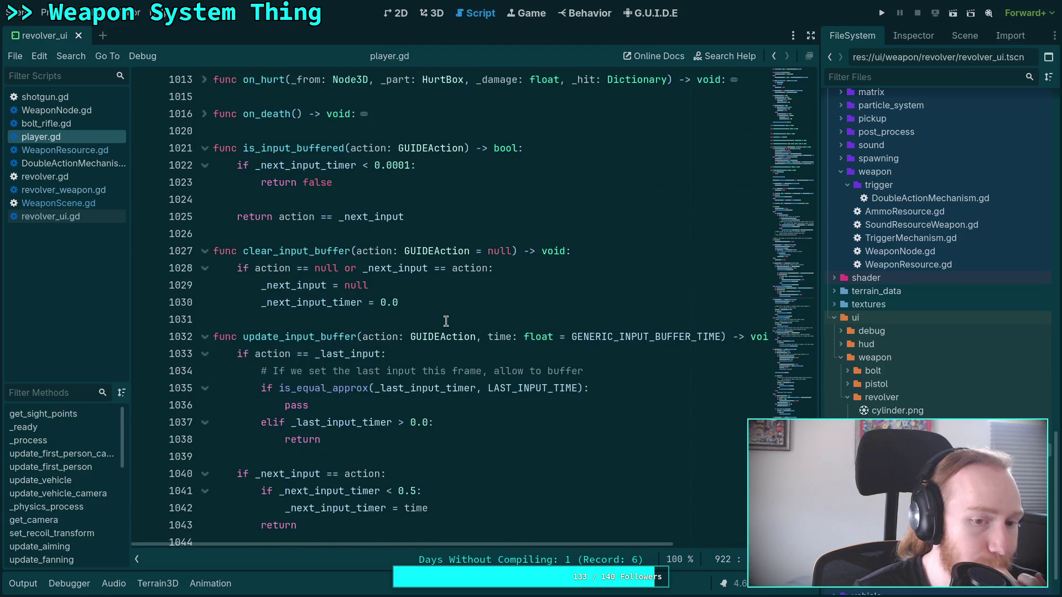
scroll(347, 253, down, 7)
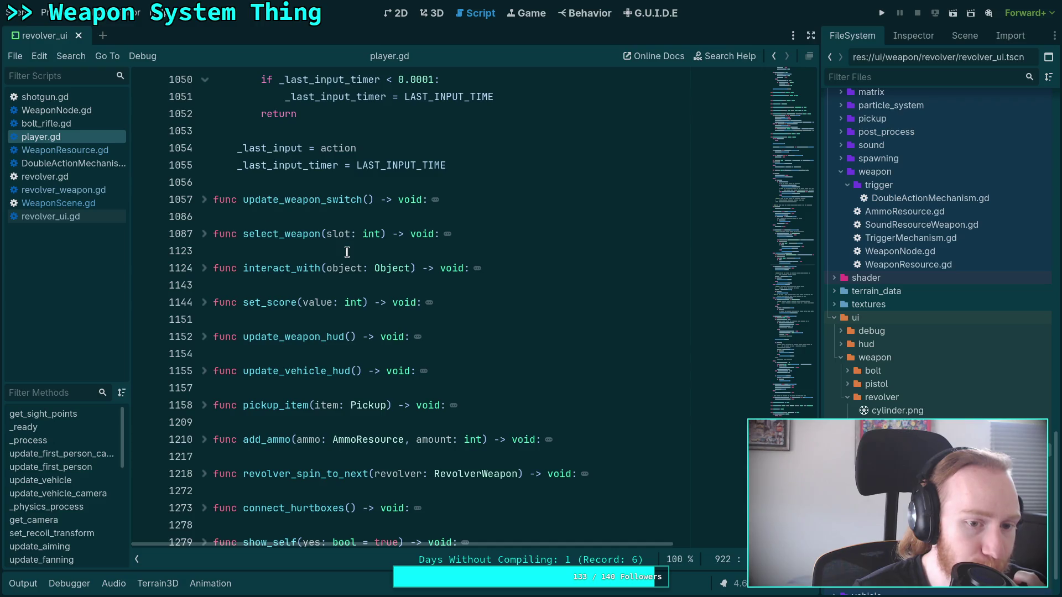
scroll(347, 252, down, 1)
click(203, 285)
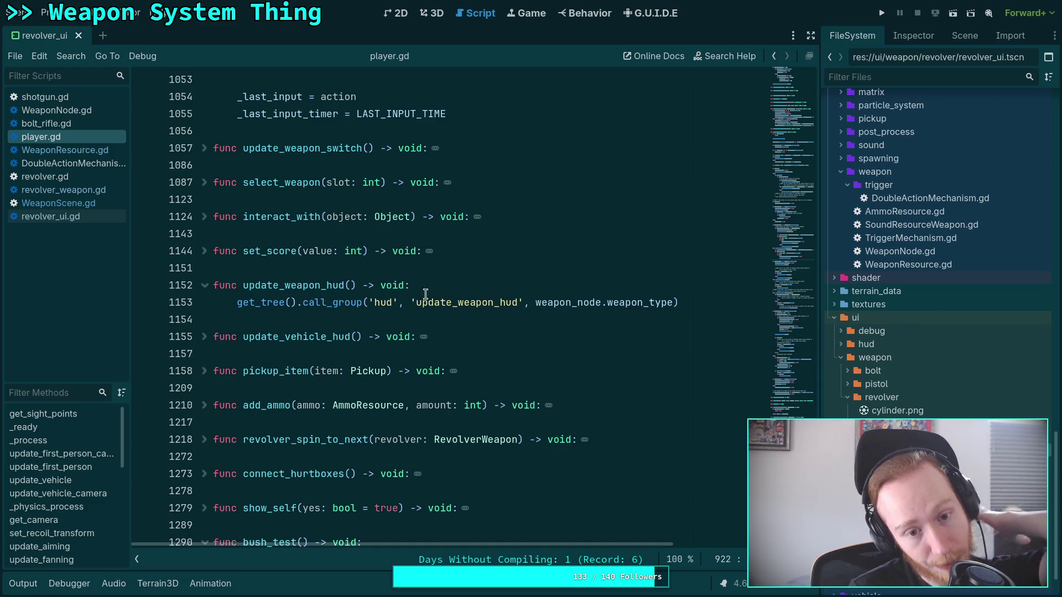
click(204, 337)
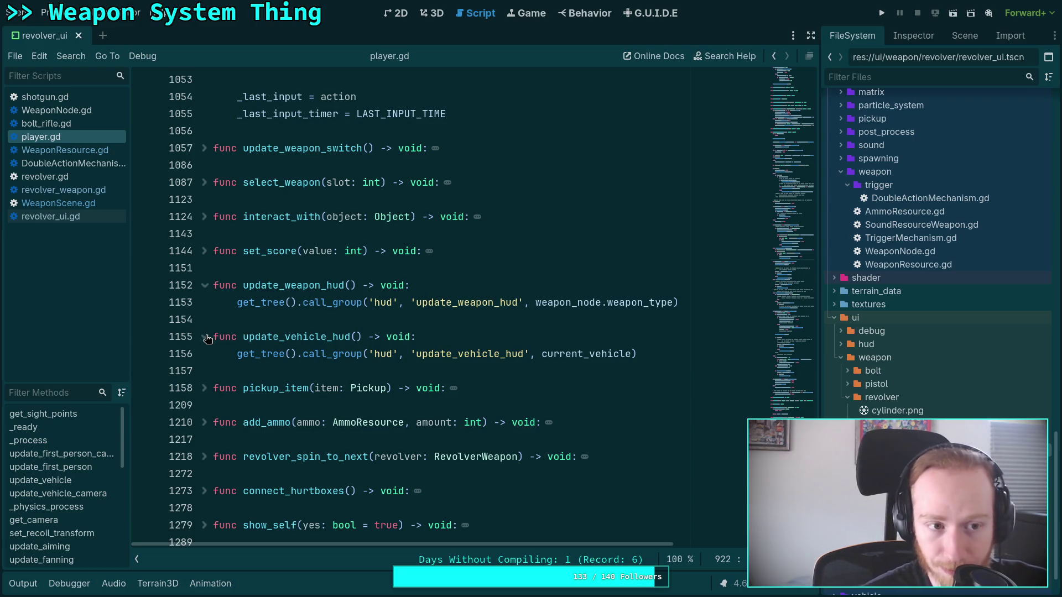
click(71, 218)
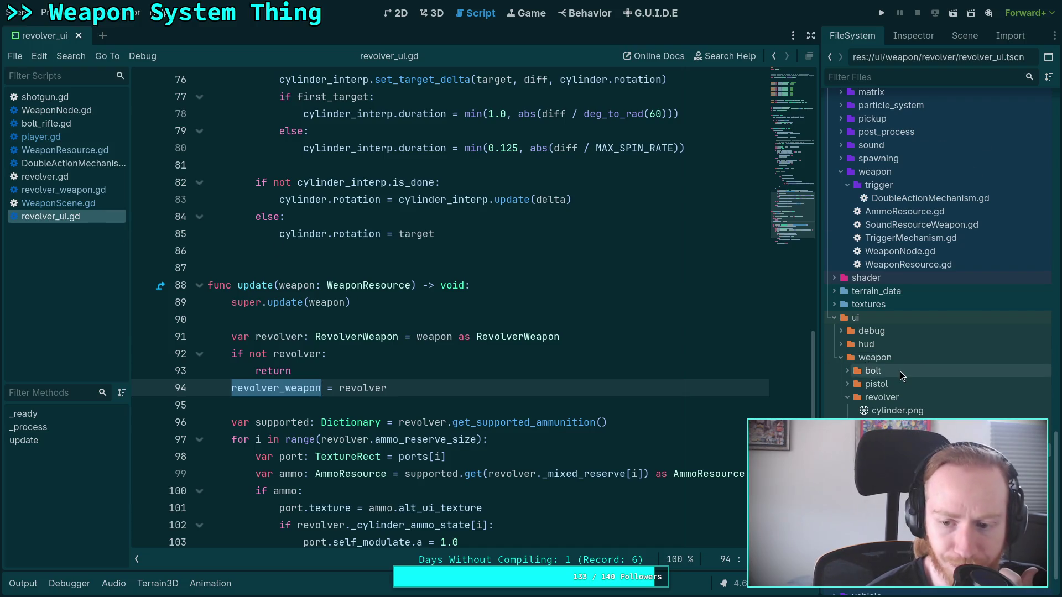
Expand the ui/hud folder and open hud.gd
scroll(901, 387, down, 2)
scroll(849, 255, up, 5)
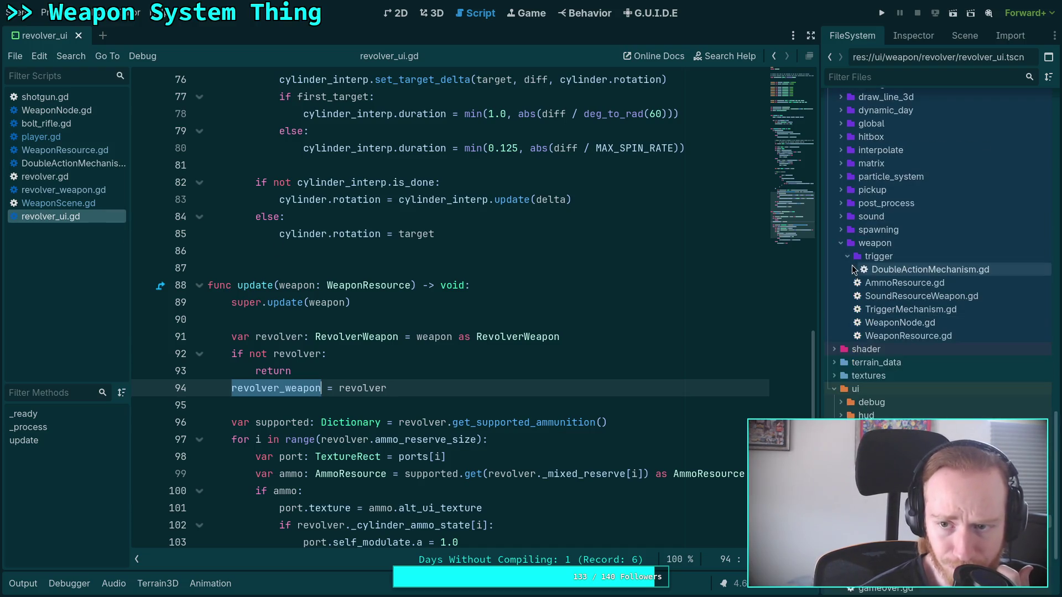
scroll(842, 249, up, 5)
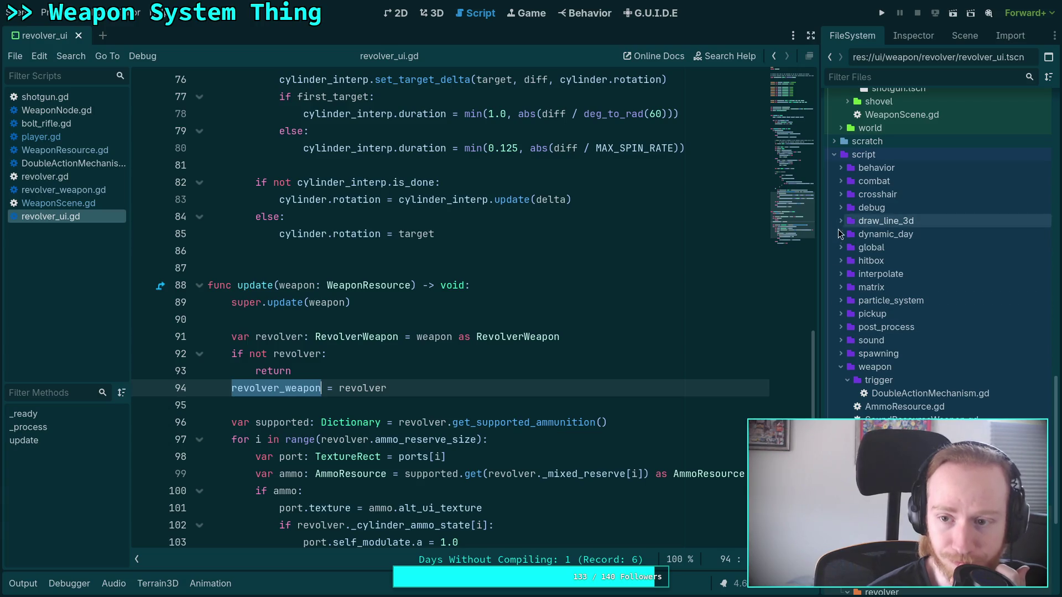
scroll(844, 292, down, 9)
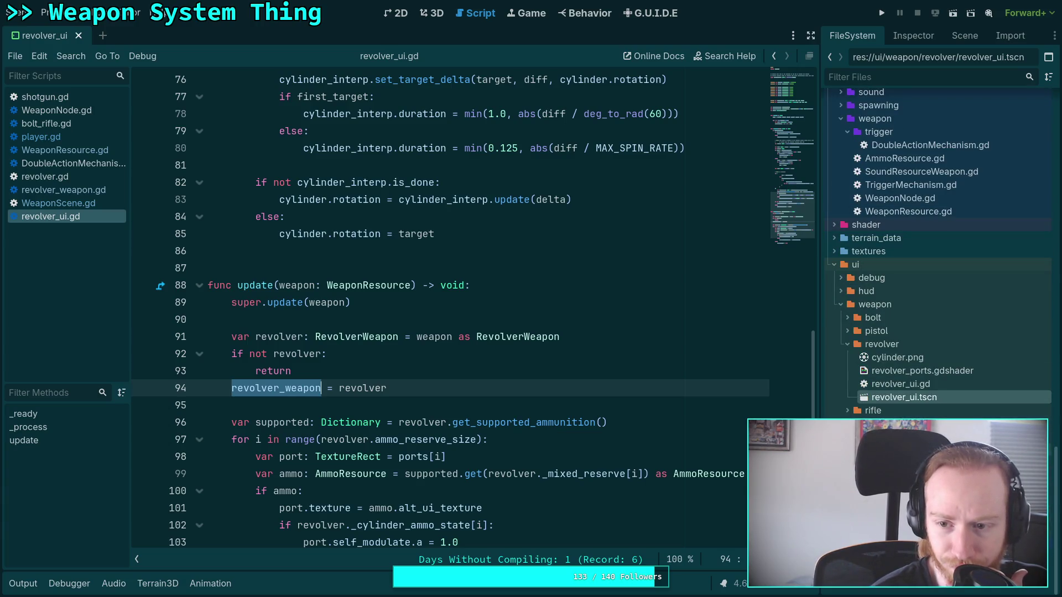
click(842, 290)
double_click(879, 331)
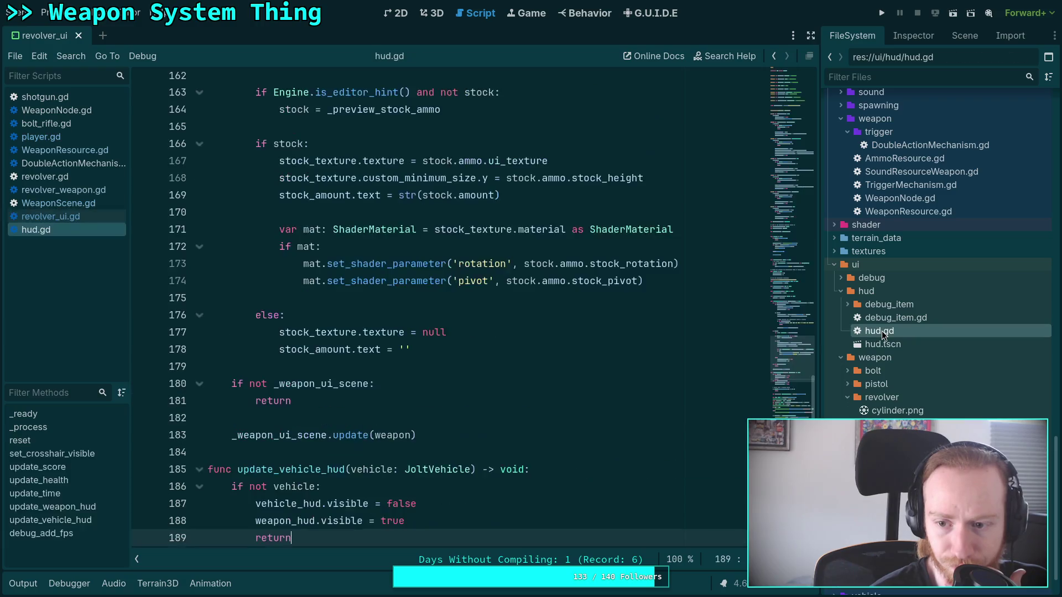
Highlight every _weapon_hud_scene_path use in update_weapon_hud
scroll(630, 343, down, 4)
scroll(631, 344, up, 13)
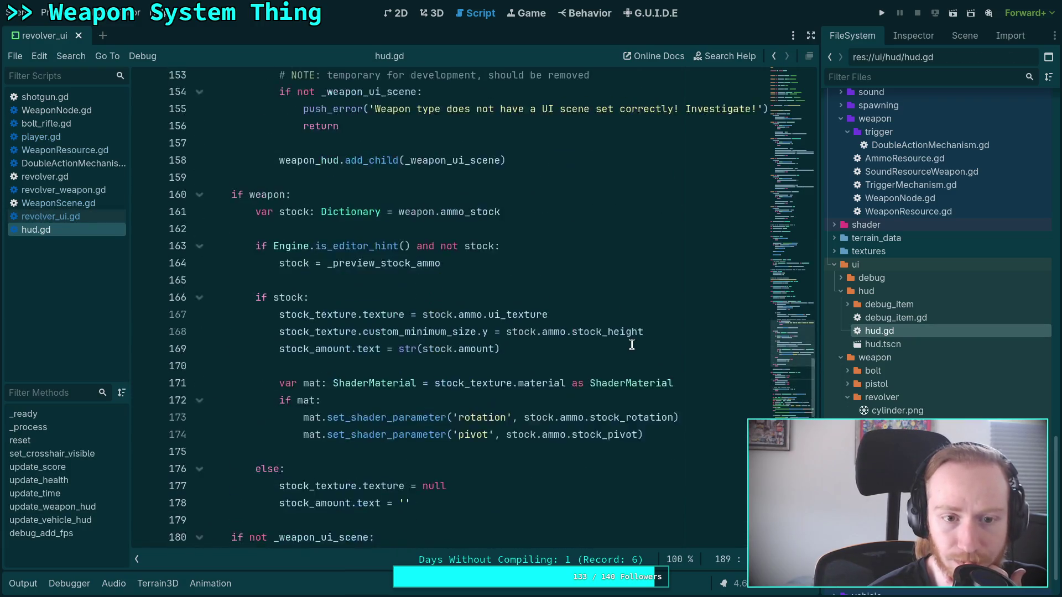
scroll(632, 344, up, 1)
scroll(414, 288, down, 4)
scroll(415, 287, up, 2)
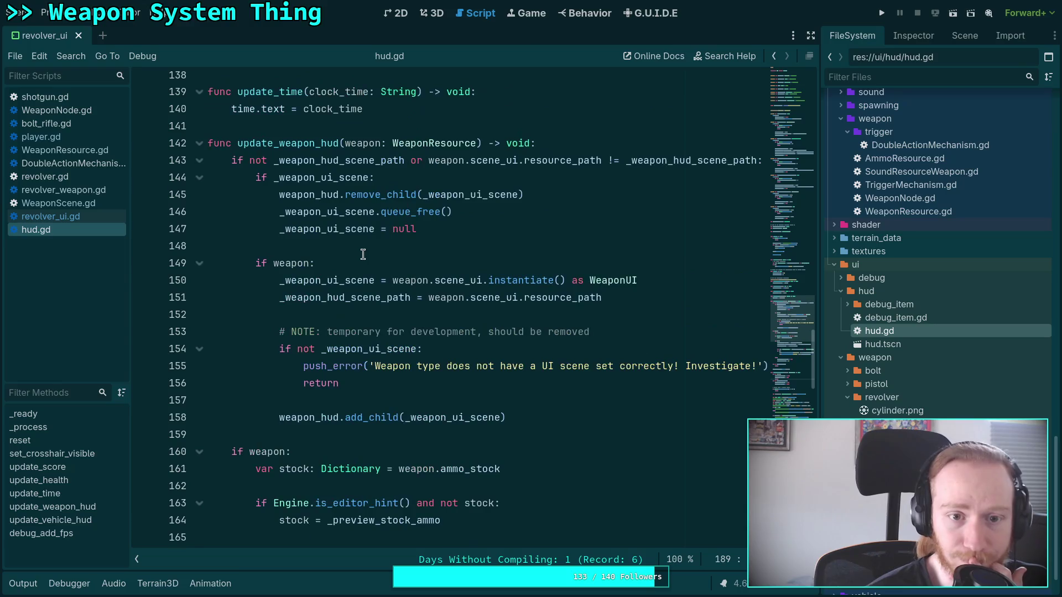
double_click(373, 161)
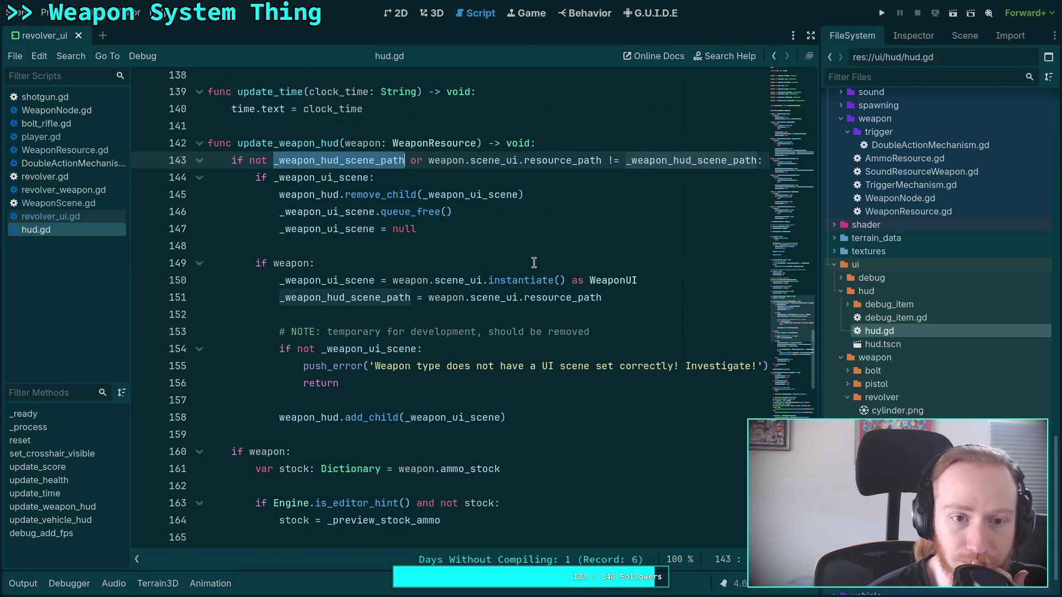
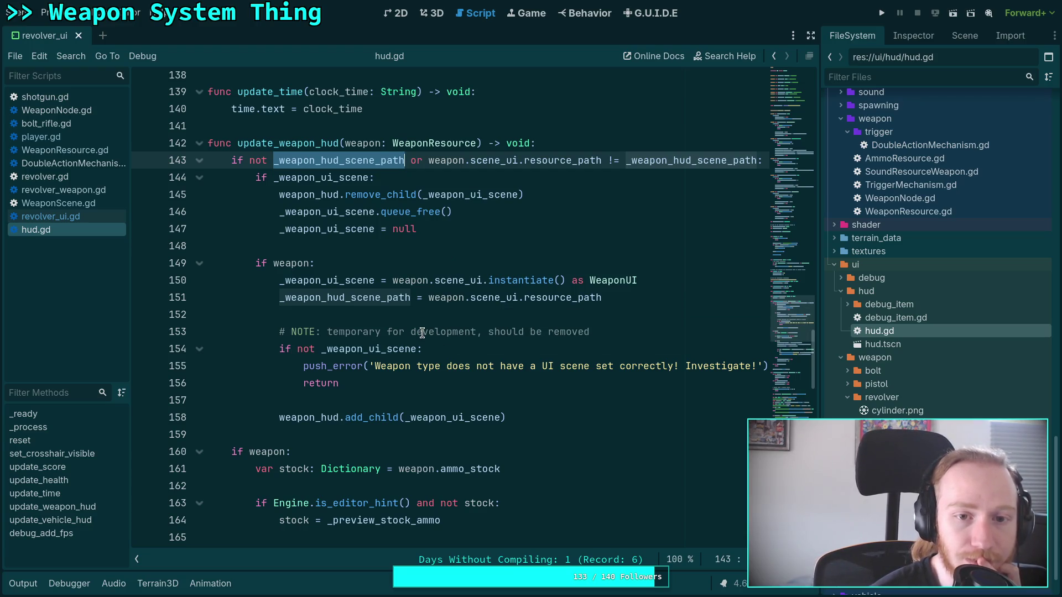
Review where weapon is used in update_weapon_hud, then change its parameter type from WeaponResource to WeaponNode
scroll(422, 332, down, 1)
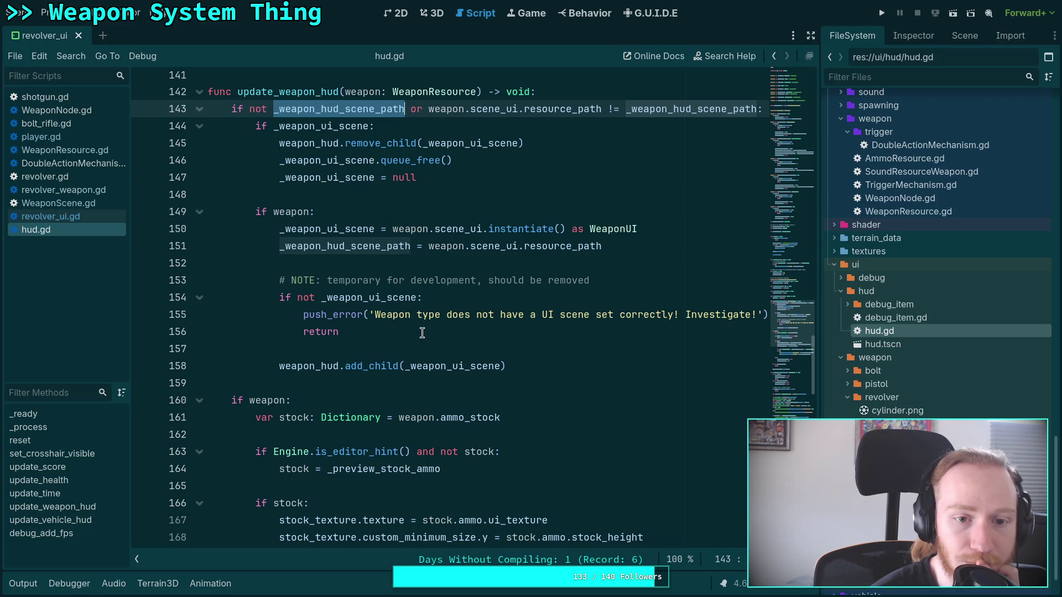
scroll(422, 332, up, 1)
double_click(380, 148)
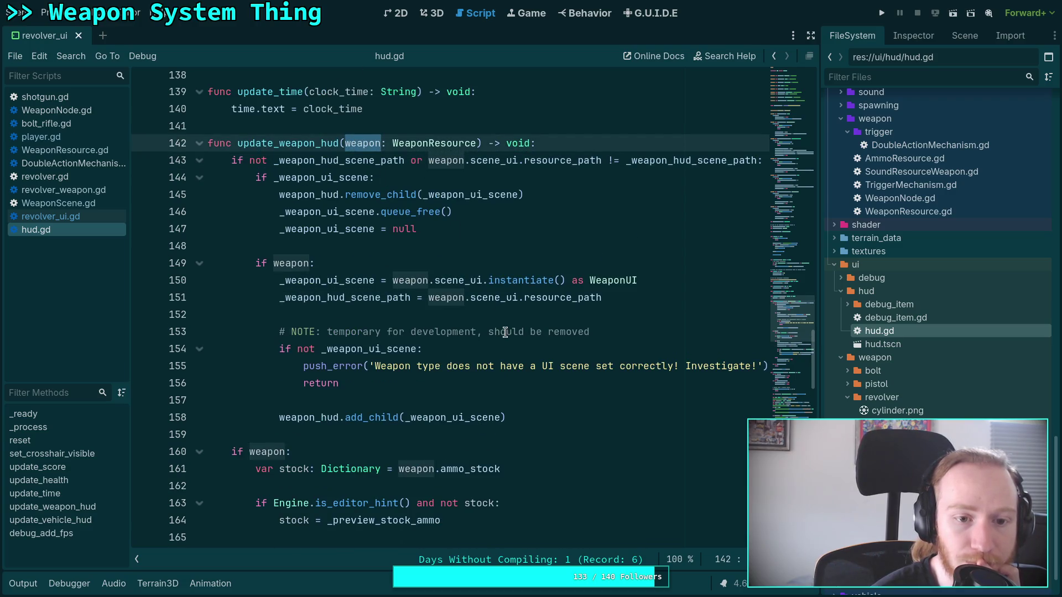
scroll(505, 332, down, 2)
scroll(504, 333, down, 5)
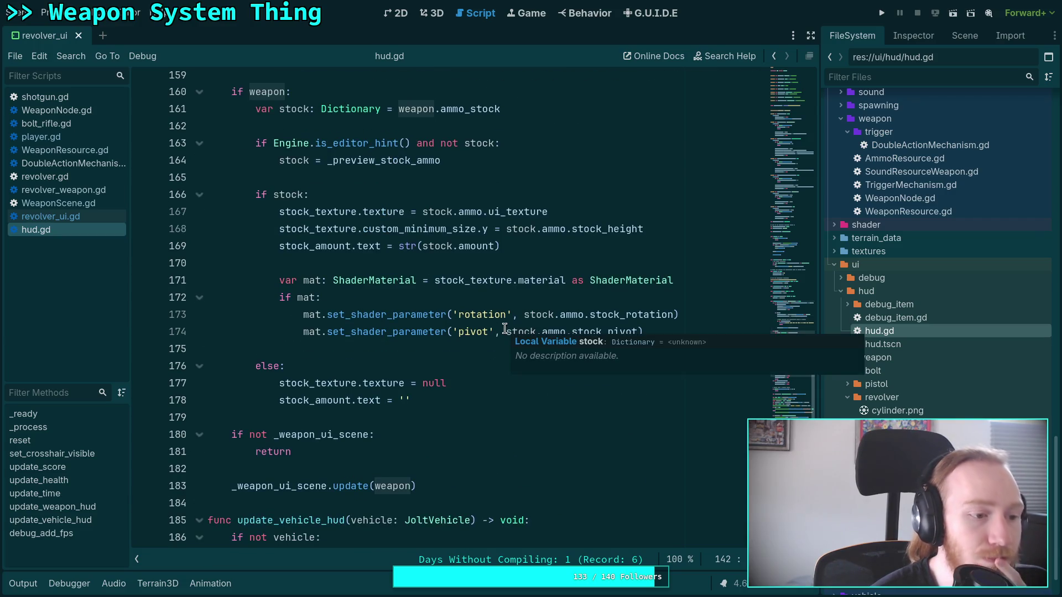
scroll(455, 319, down, 1)
scroll(456, 320, up, 3)
scroll(455, 319, up, 6)
scroll(453, 316, down, 10)
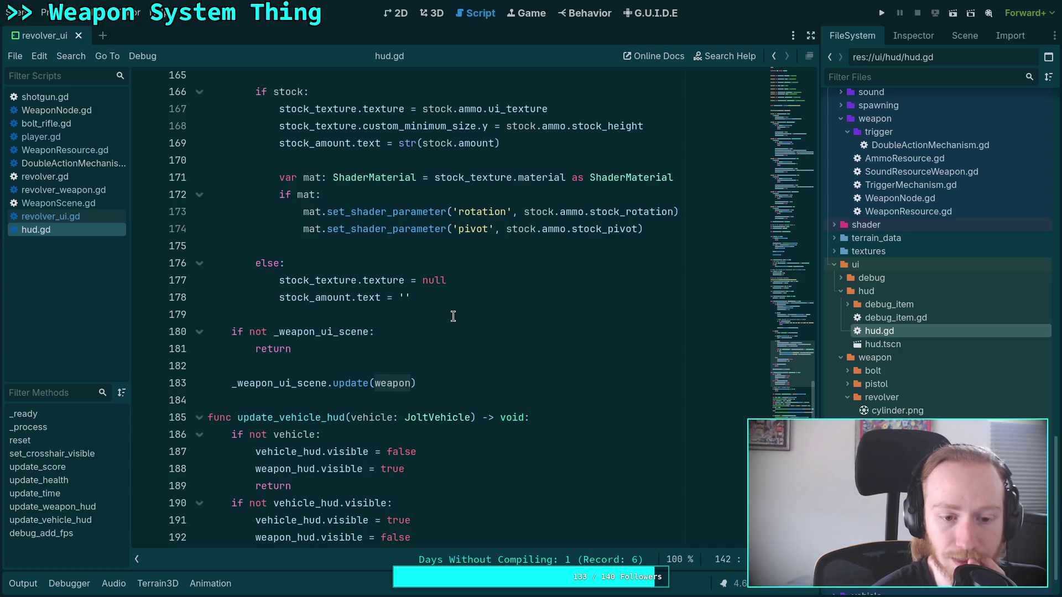
scroll(451, 311, up, 9)
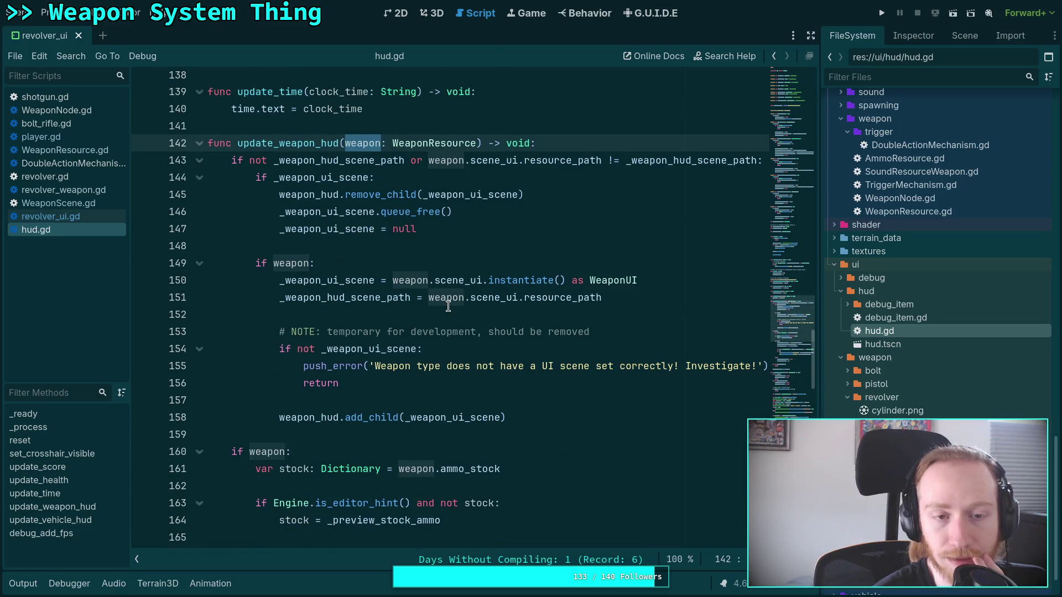
scroll(448, 307, up, 4)
scroll(448, 307, down, 4)
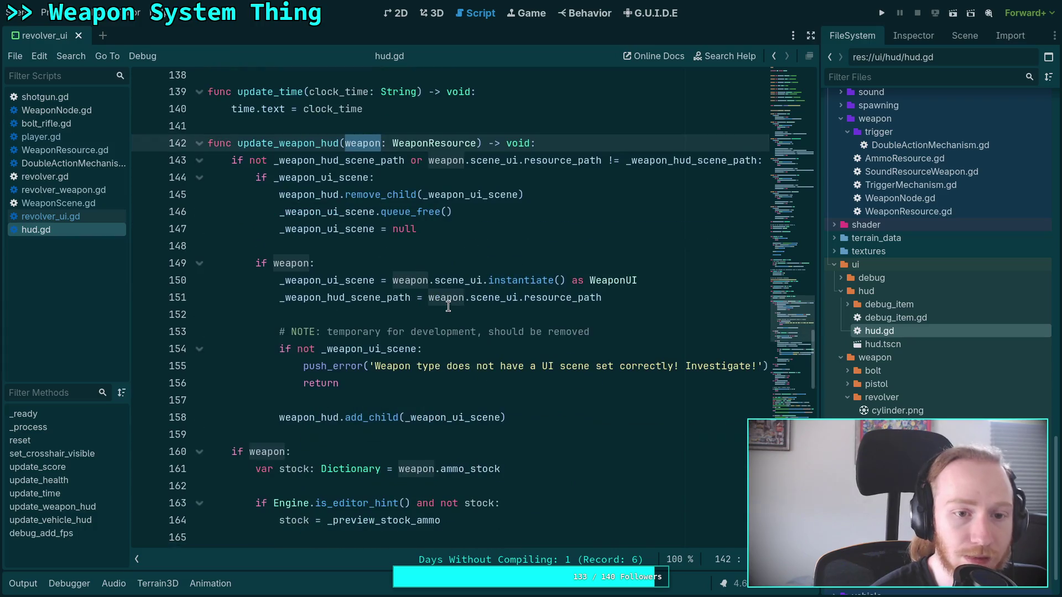
scroll(448, 307, down, 3)
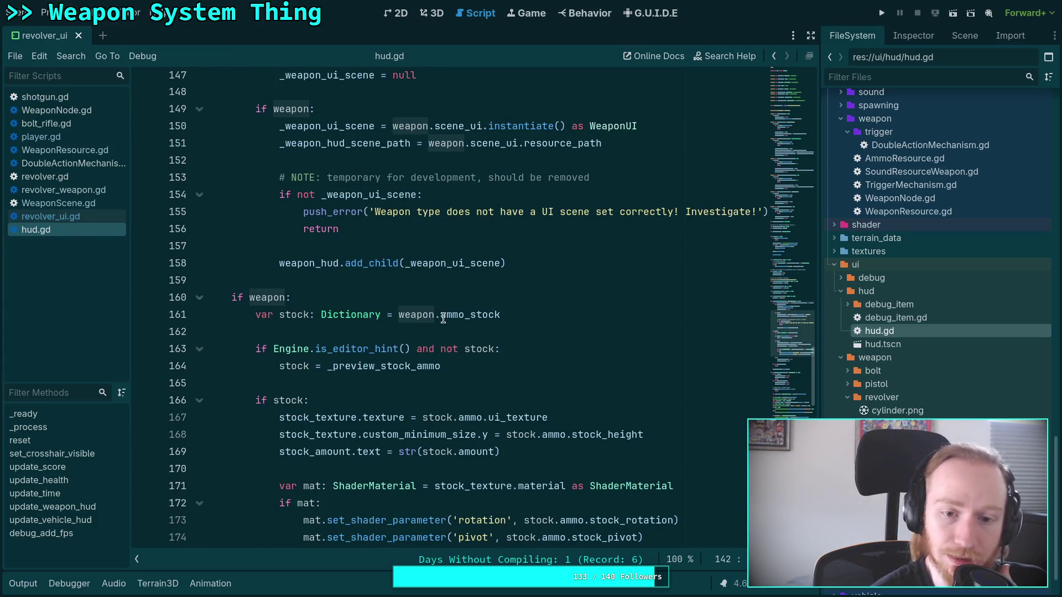
scroll(437, 312, down, 3)
scroll(414, 296, up, 7)
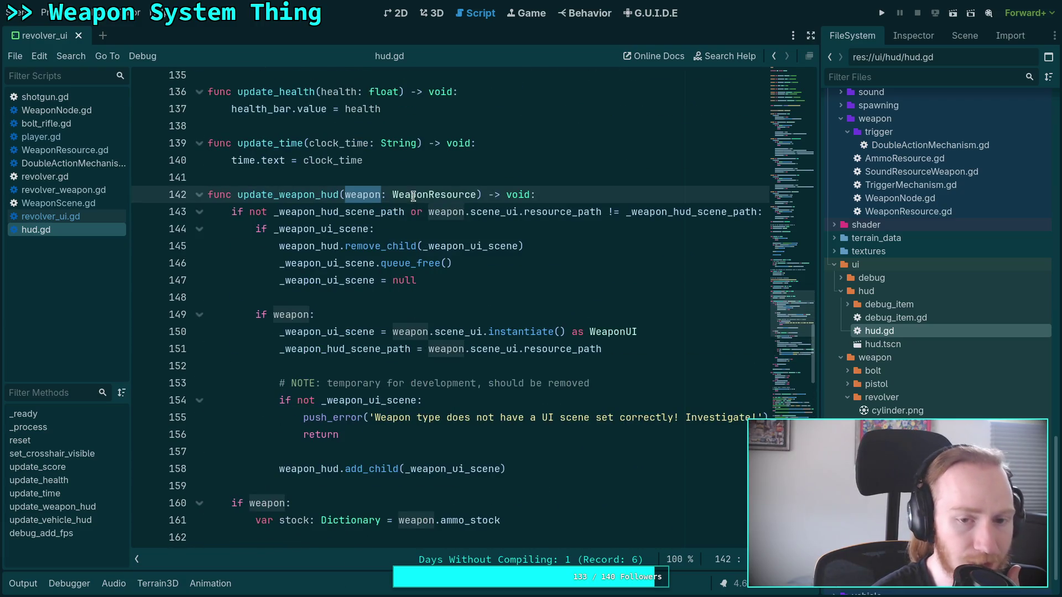
click(385, 198)
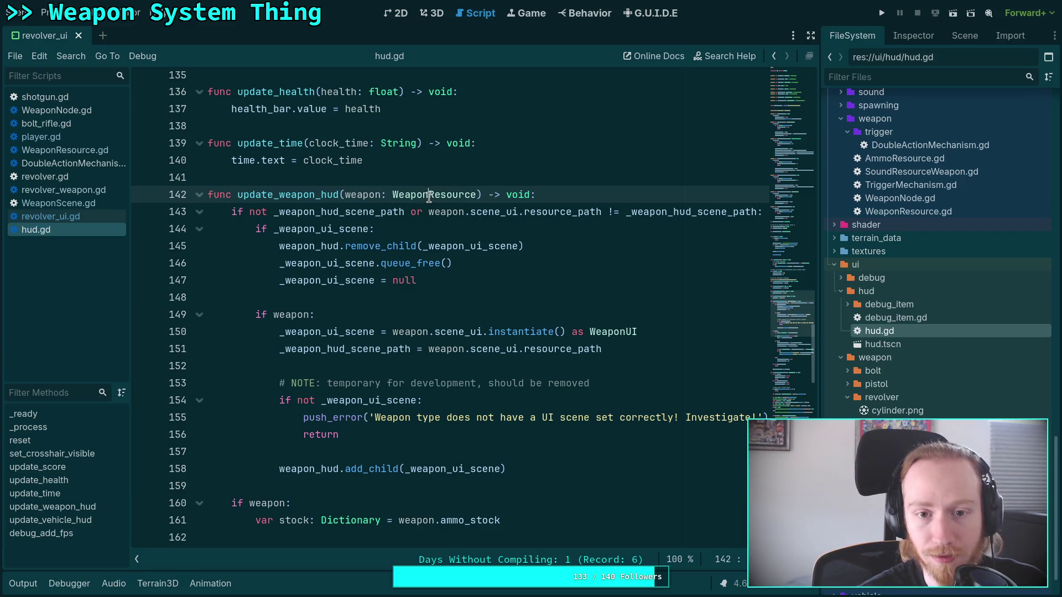
mouse_move(429, 197)
mouse_down()
mouse_move(487, 199)
mouse_move(476, 199)
mouse_up()
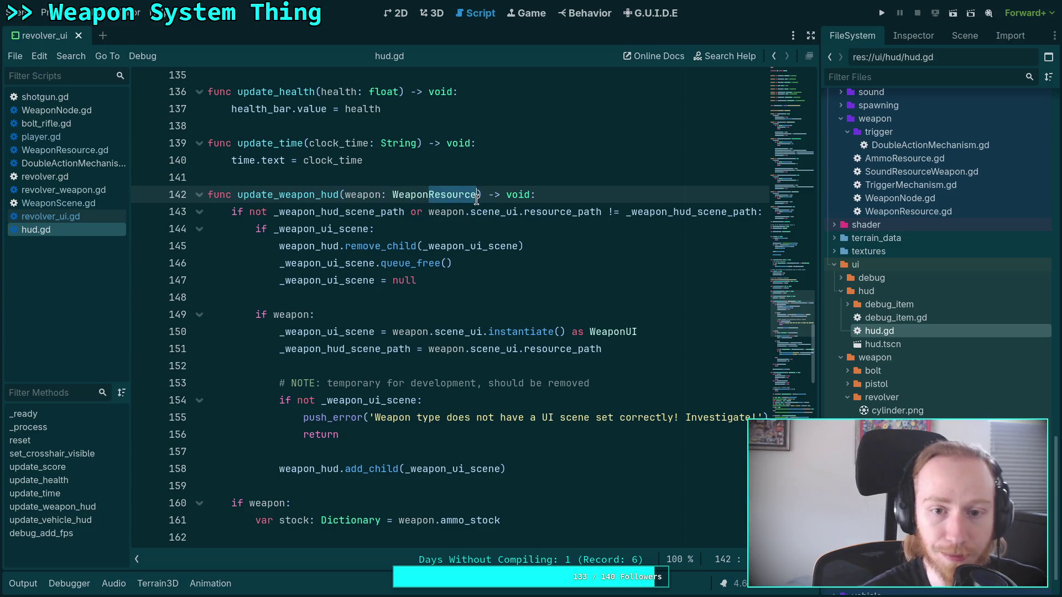
text(Node)
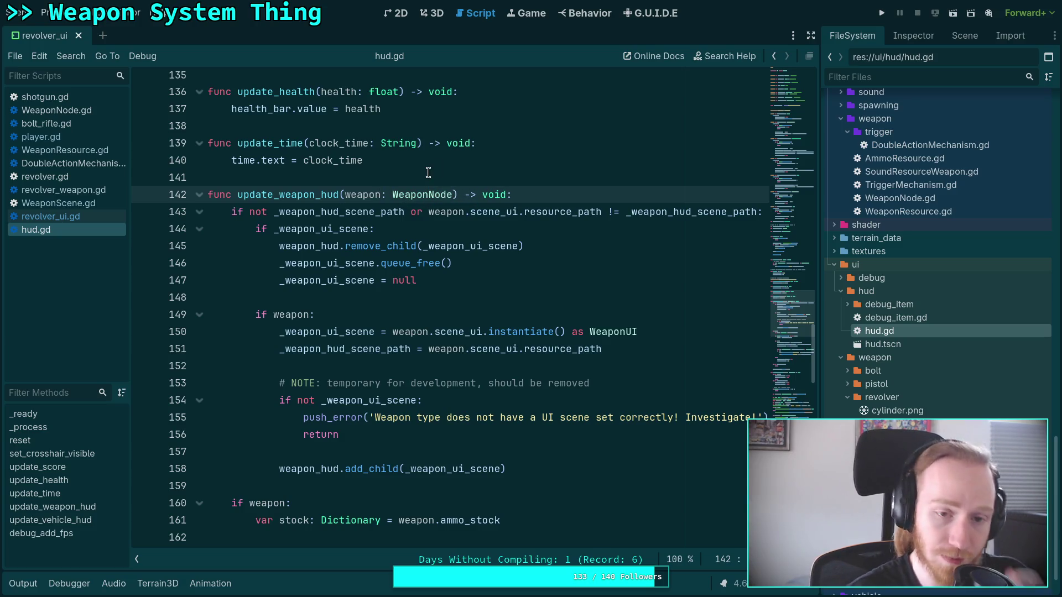
In player.gd, pass weapon_node without '.weapon_type' to update_weapon_hud, save all, and return to hud.gd
click(67, 149)
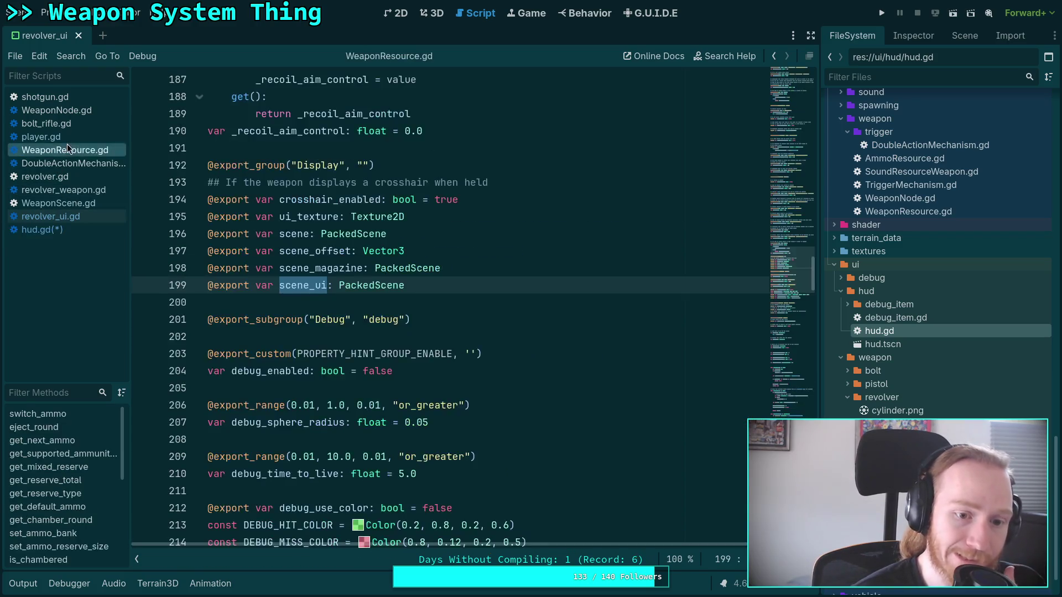
click(67, 137)
drag(603, 303, 674, 305)
key(ctrl+s)
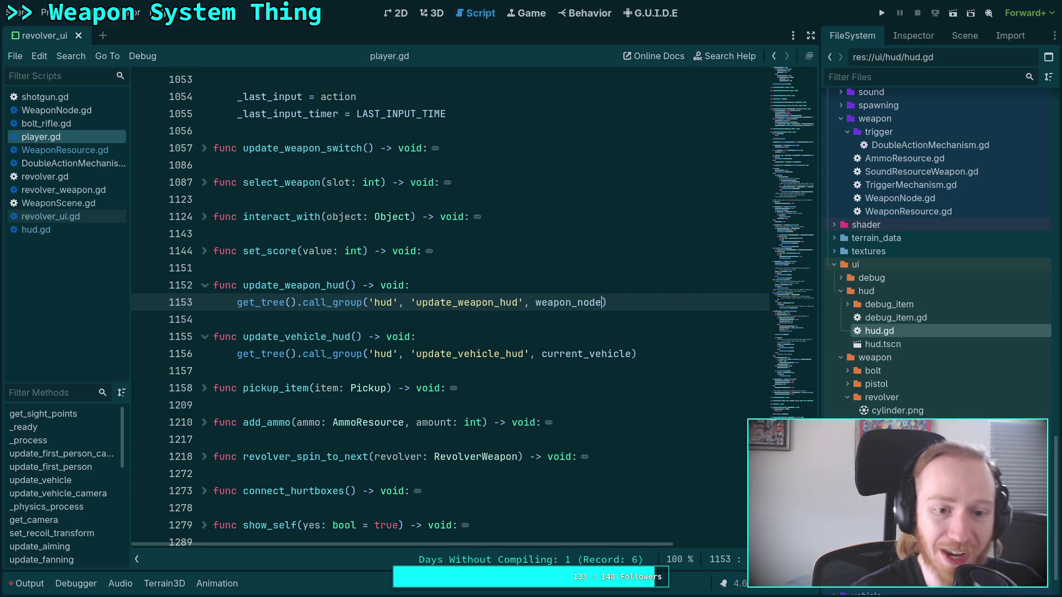
click(81, 217)
click(75, 229)
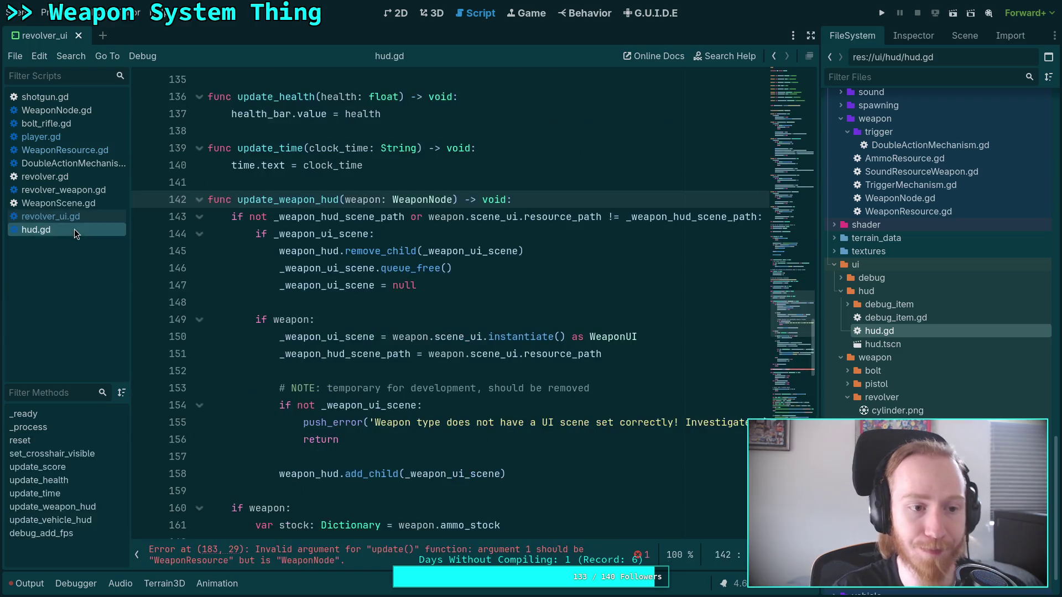
Insert '.weapon_type' after weapon on line 143 so the check reads weapon.weapon_type.scene_ui
click(465, 216)
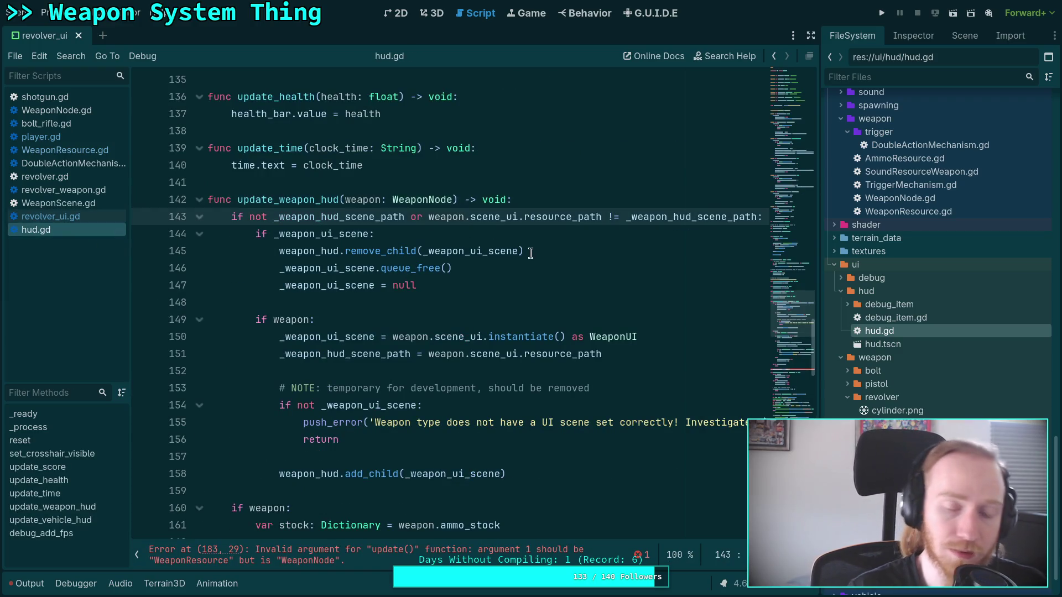
text(.weapon)
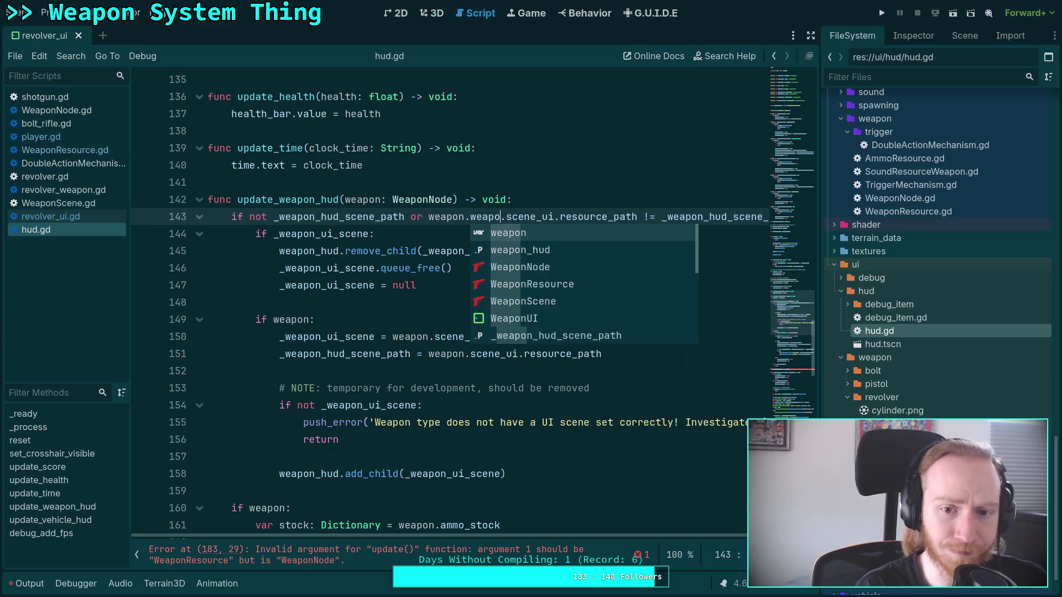
text(_tyep)
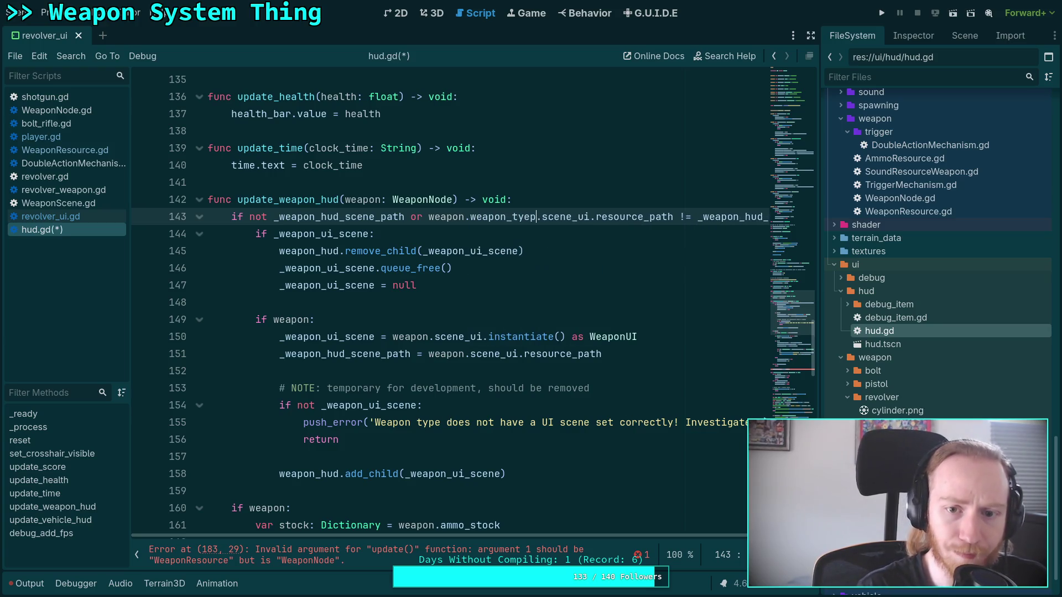
key(BackSpace)
key(BackSpace)
text(pe.sce)
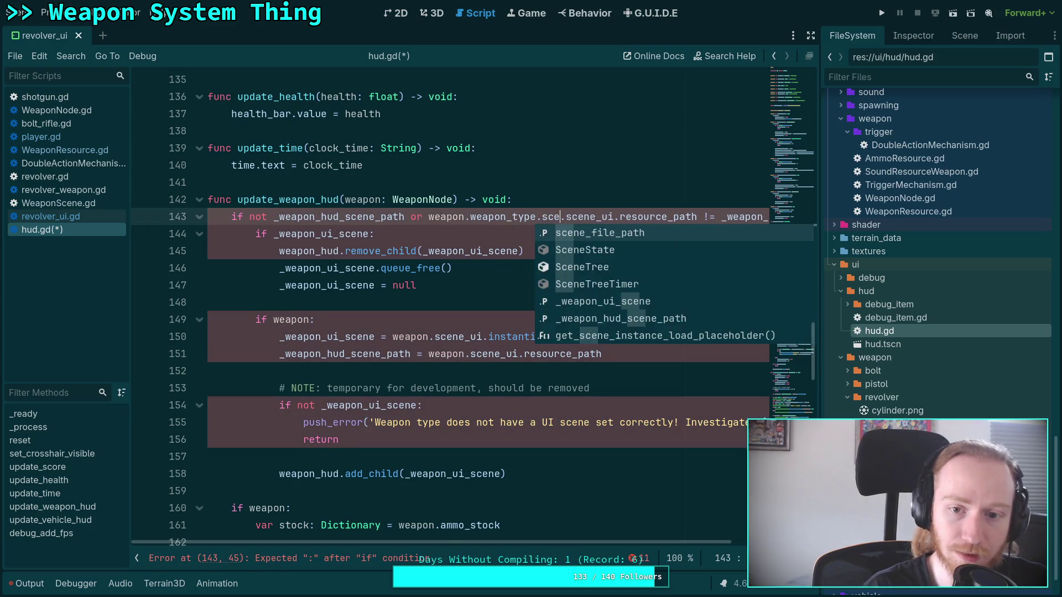
key(BackSpace)
key(BackSpace)
key(BackSpace)
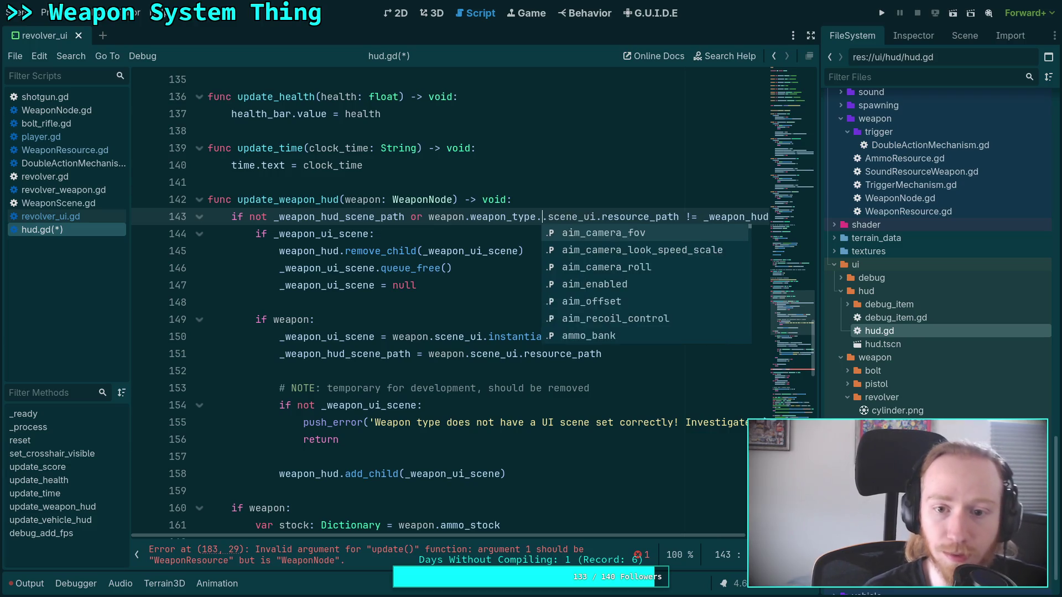
scroll(644, 535, right, 2)
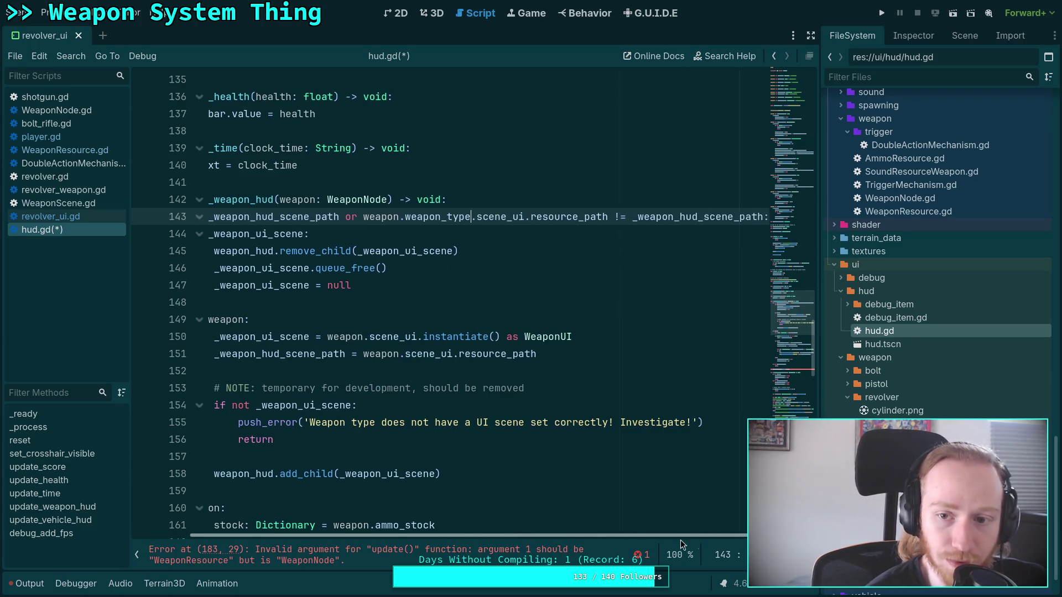
scroll(356, 305, left, 2)
Highlight every use of the weapon parameter in update_weapon_hud
click(347, 237)
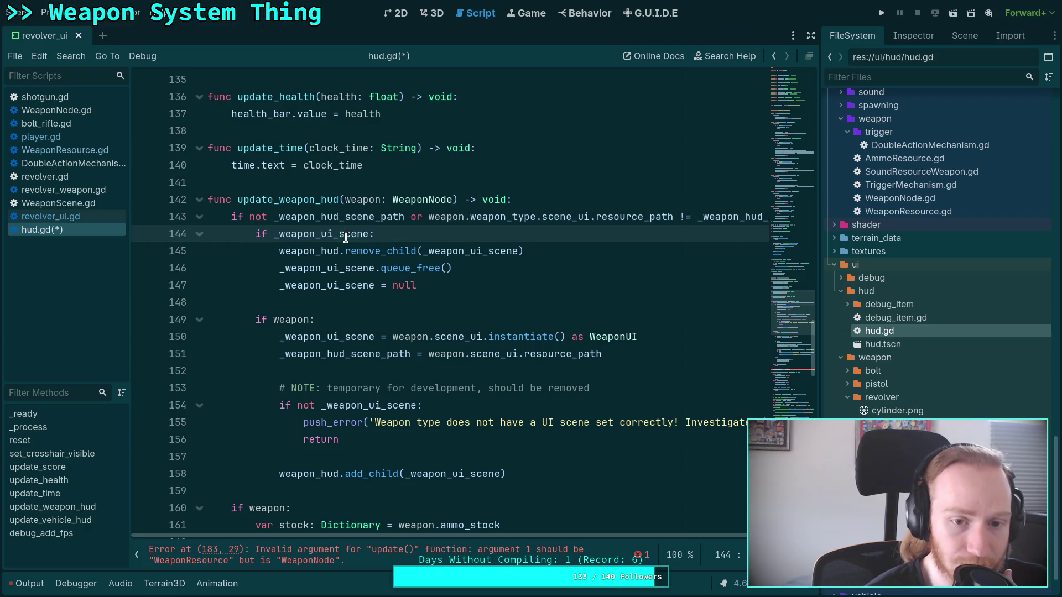
key(Down)
key(Down)
key(Down)
double_click(376, 199)
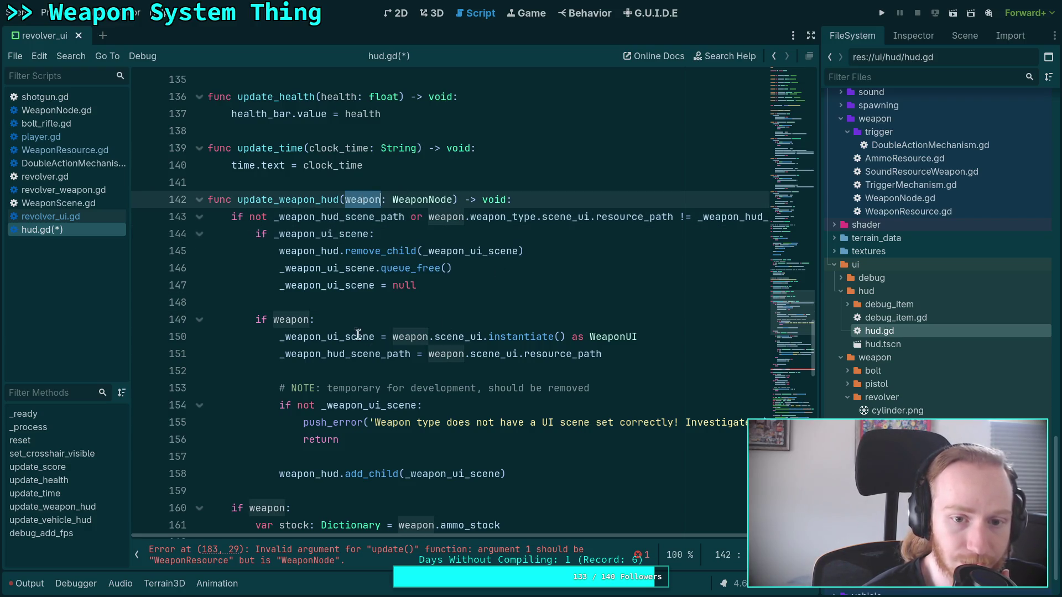
scroll(345, 319, down, 1)
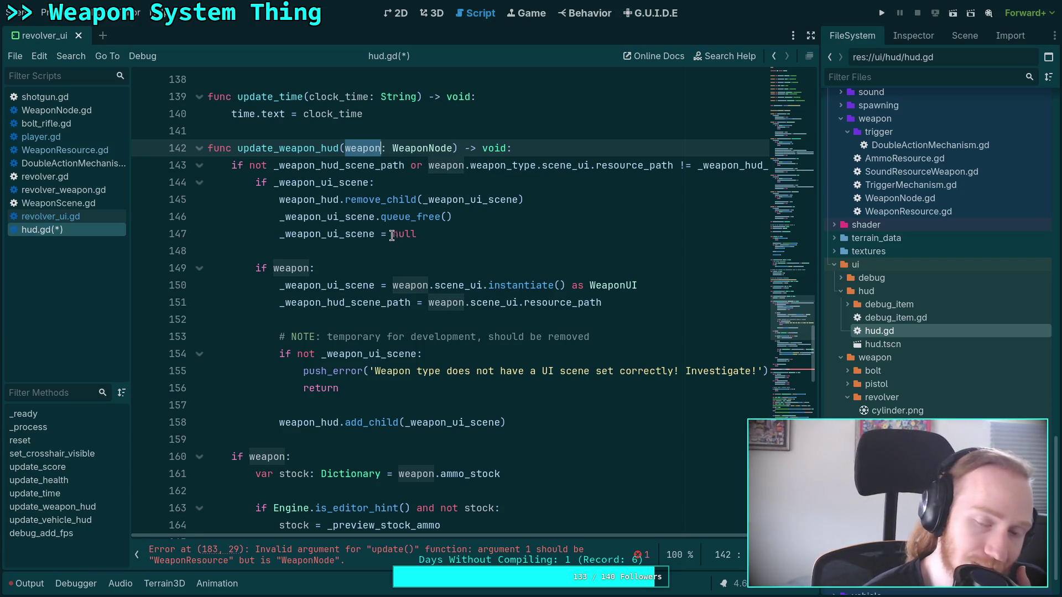
Look over update_weapon_hud, then toggle distraction-free mode to hide the FileSystem dock
mouse_move(390, 217)
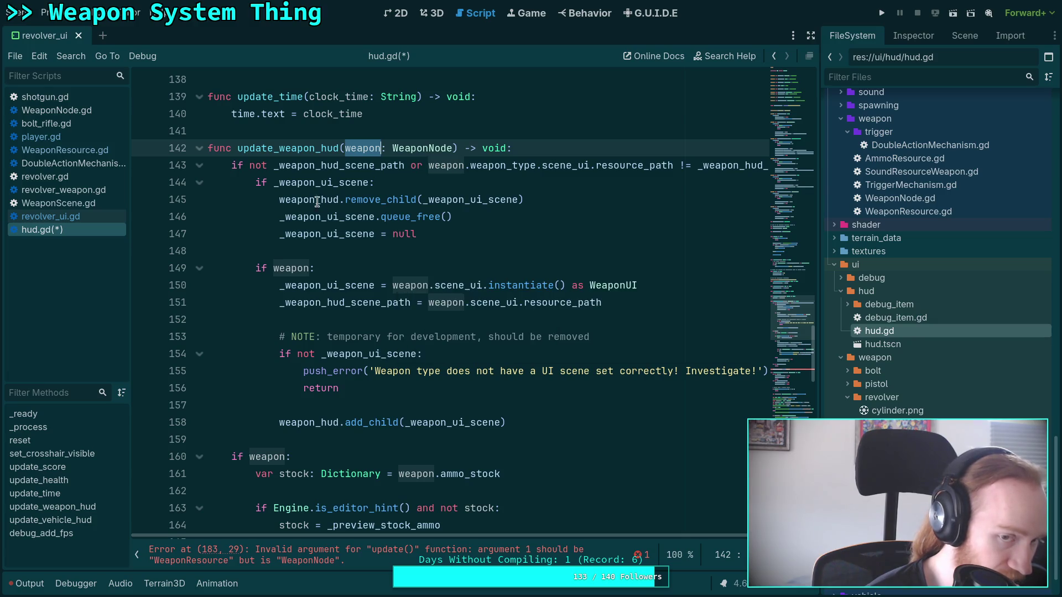
mouse_move(276, 182)
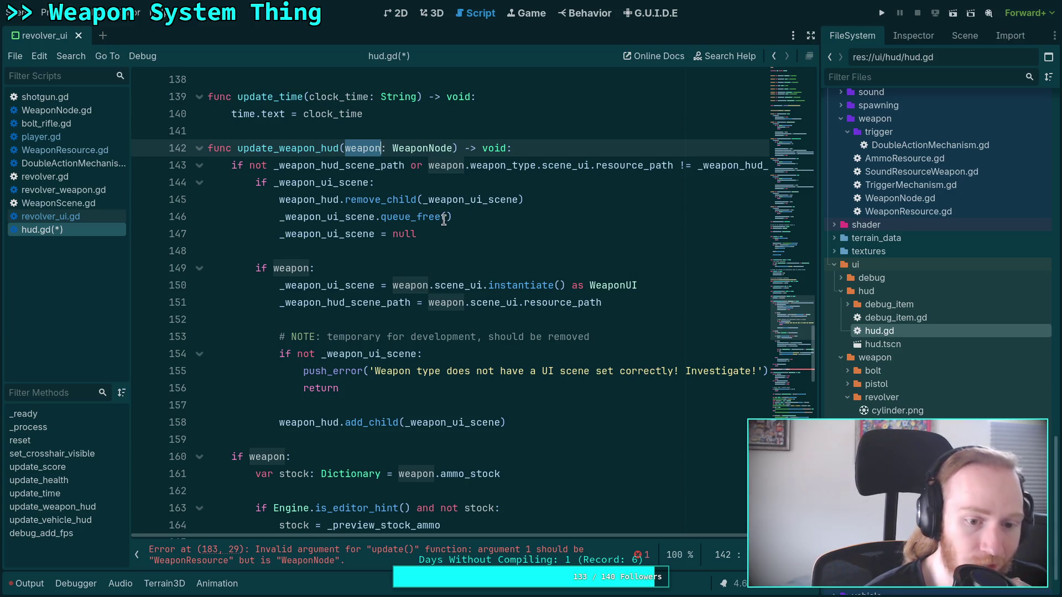
scroll(444, 221, down, 9)
scroll(444, 220, up, 5)
scroll(301, 422, down, 5)
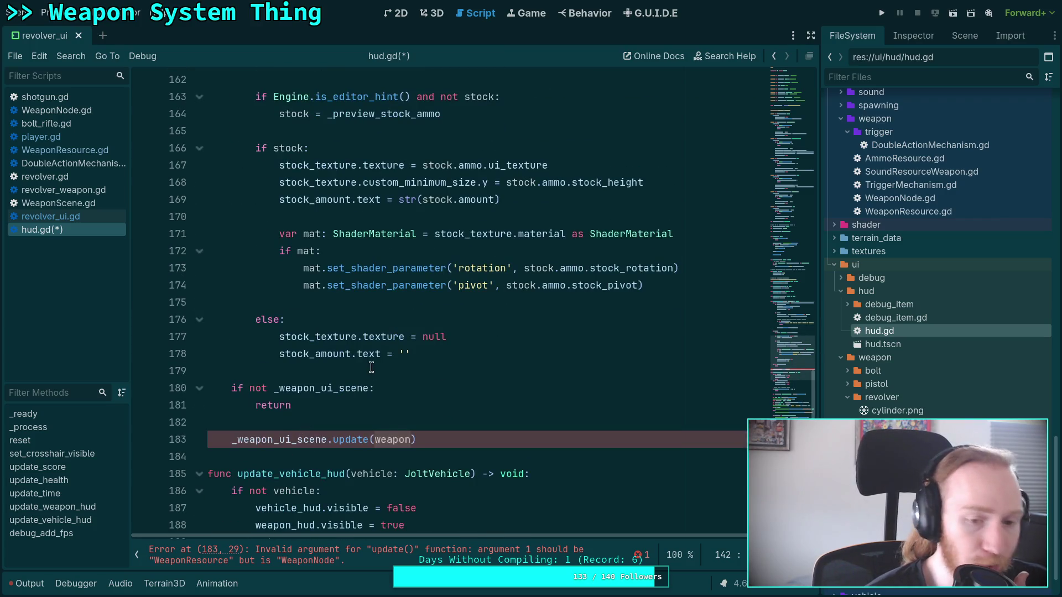
scroll(371, 367, up, 5)
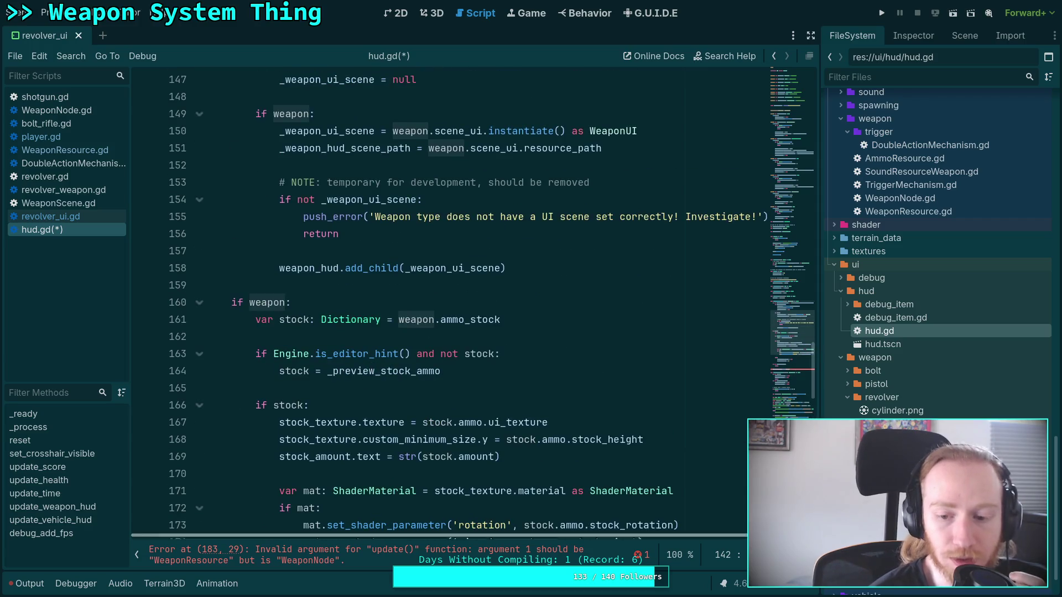
scroll(664, 388, up, 2)
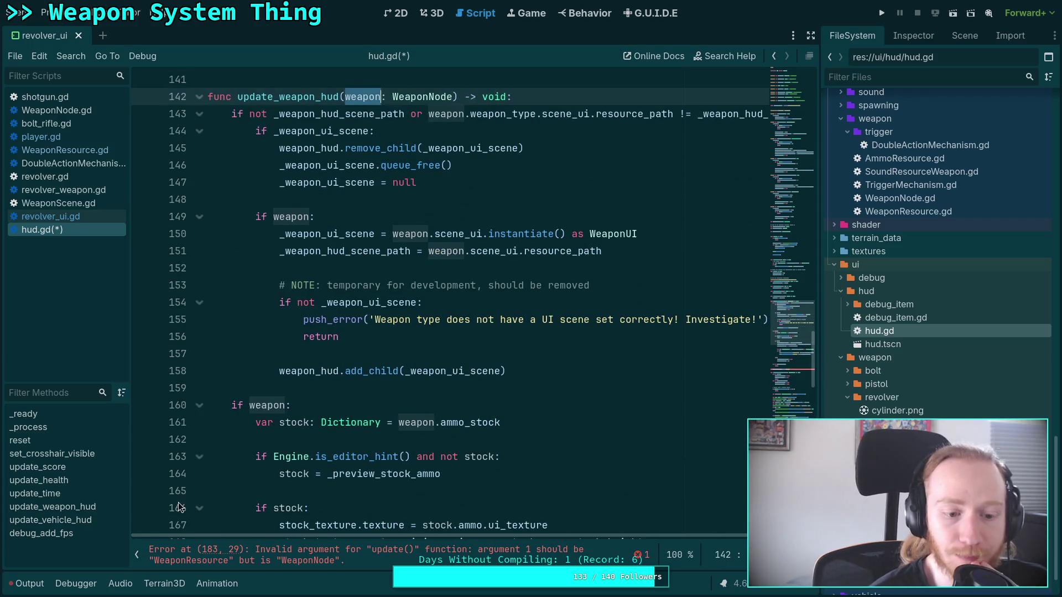
click(811, 35)
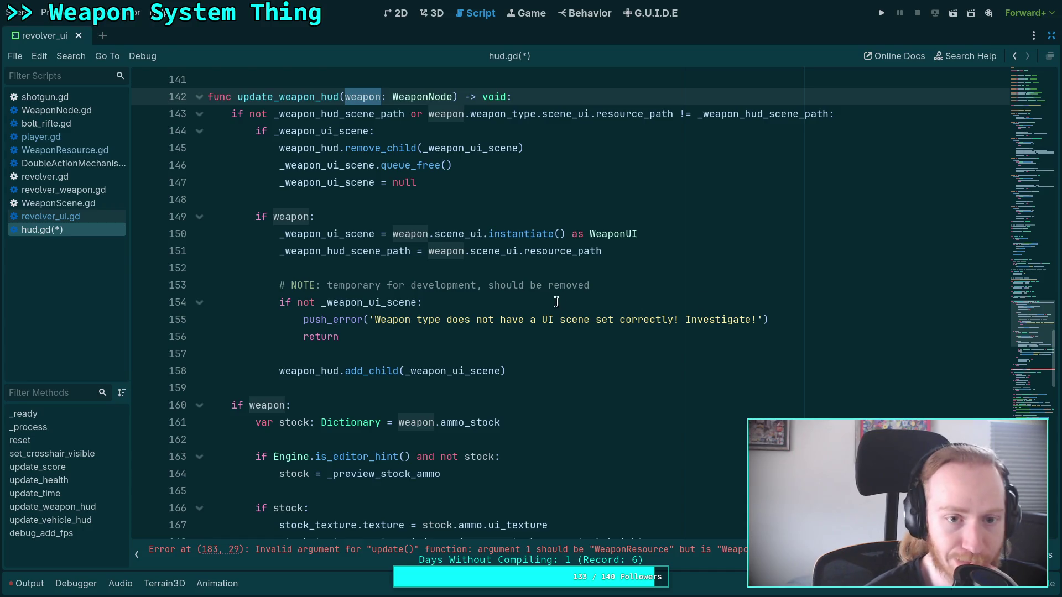
scroll(502, 302, up, 2)
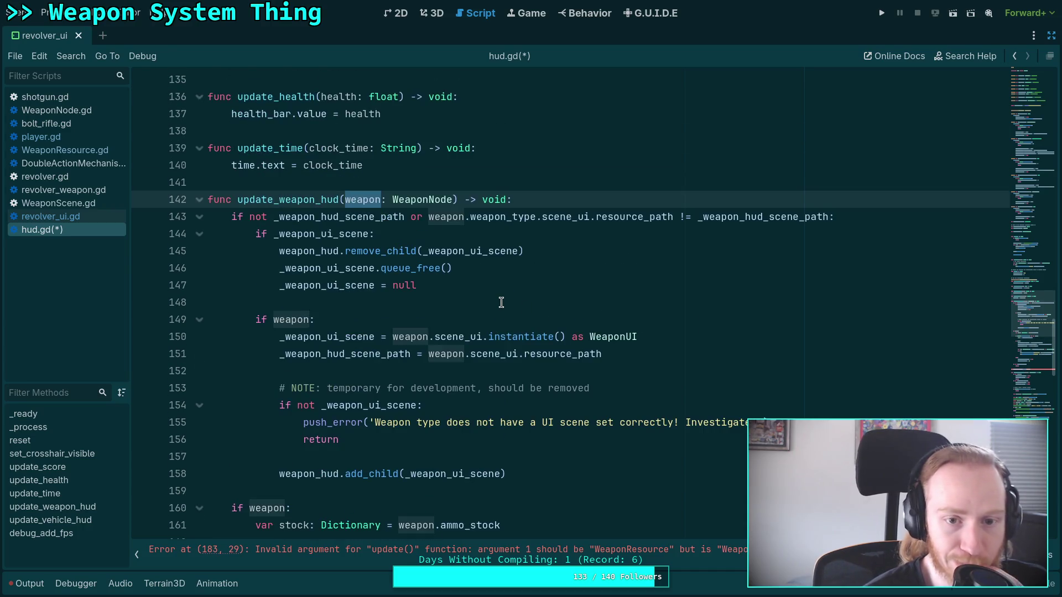
click(405, 217)
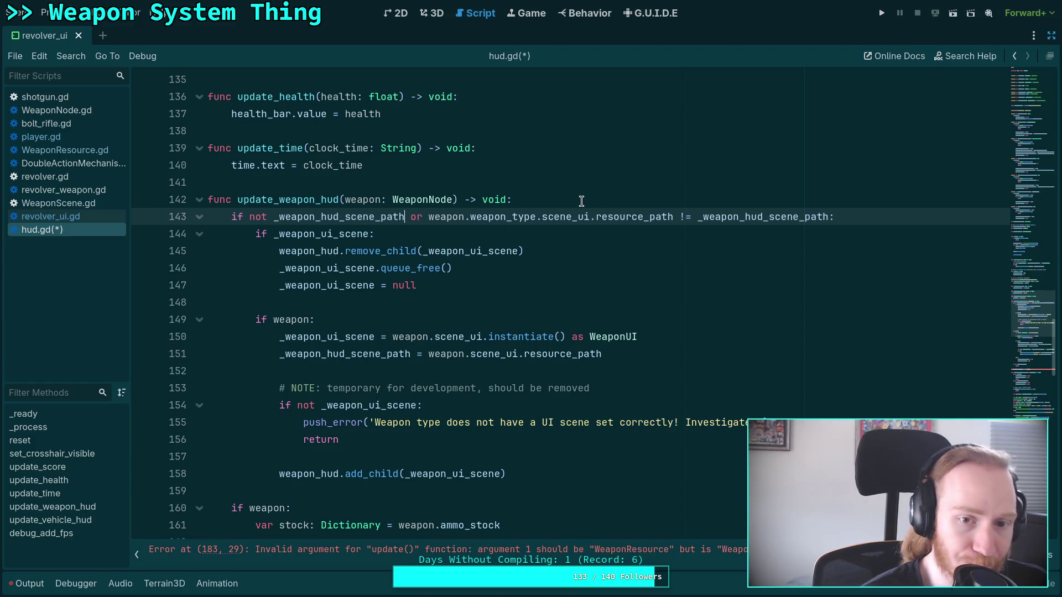
drag(275, 235, 442, 291)
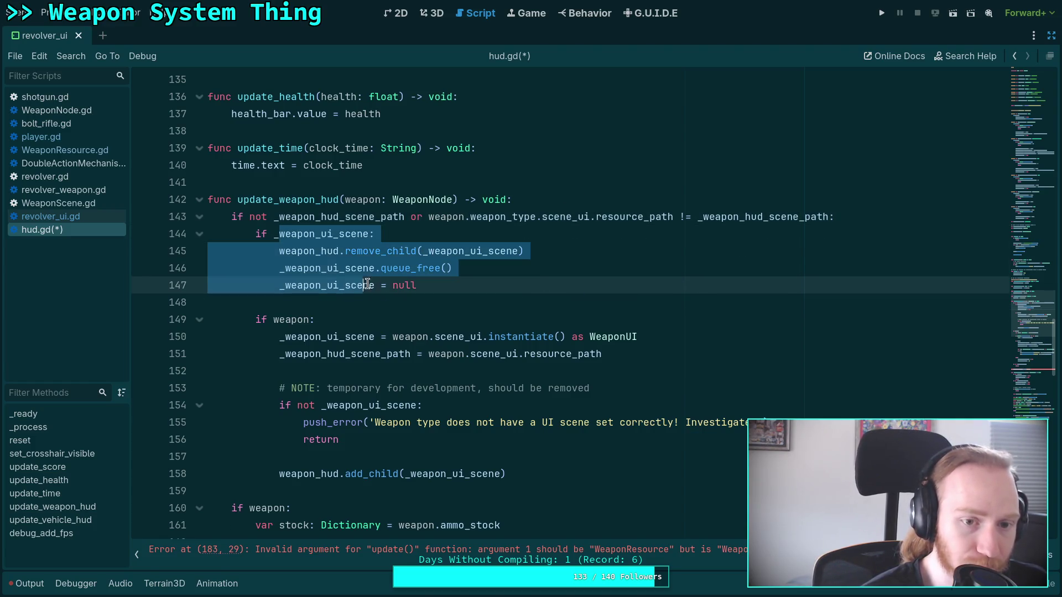
click(454, 287)
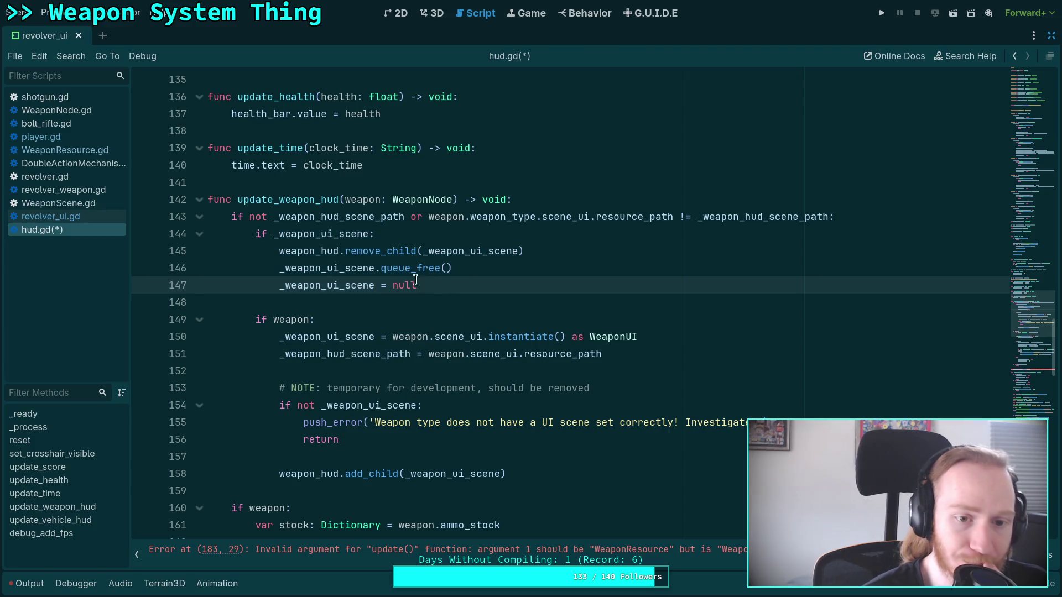
click(372, 235)
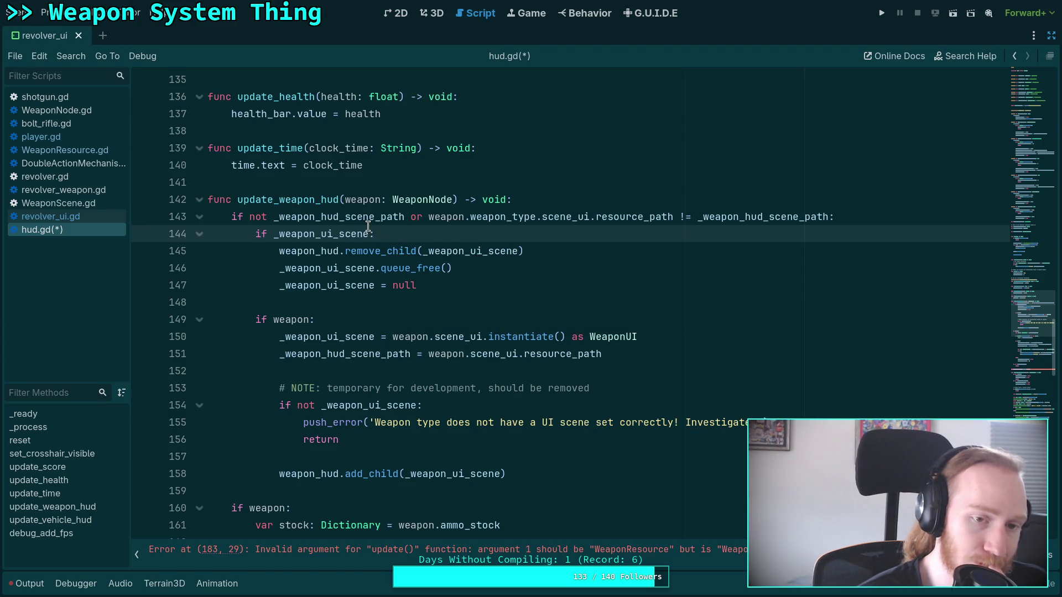
double_click(402, 216)
click(423, 217)
Wrap line 143's path comparison in parentheses on an indented line, closing with '):'
text(()
key(Return)
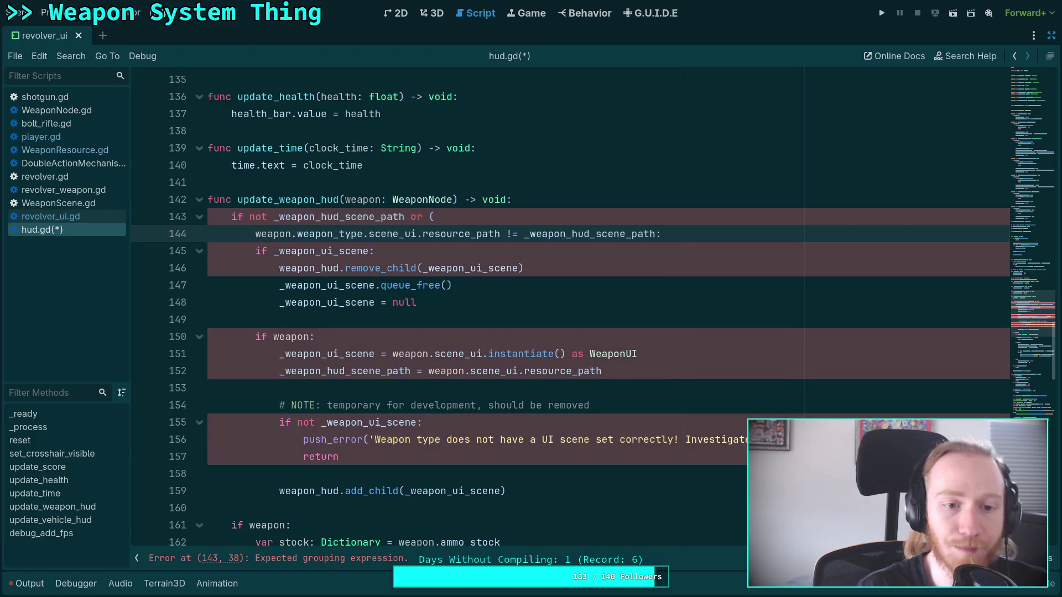
key(Tab)
click(678, 234)
key(Return)
key(BackSpace)
text())
click(544, 216)
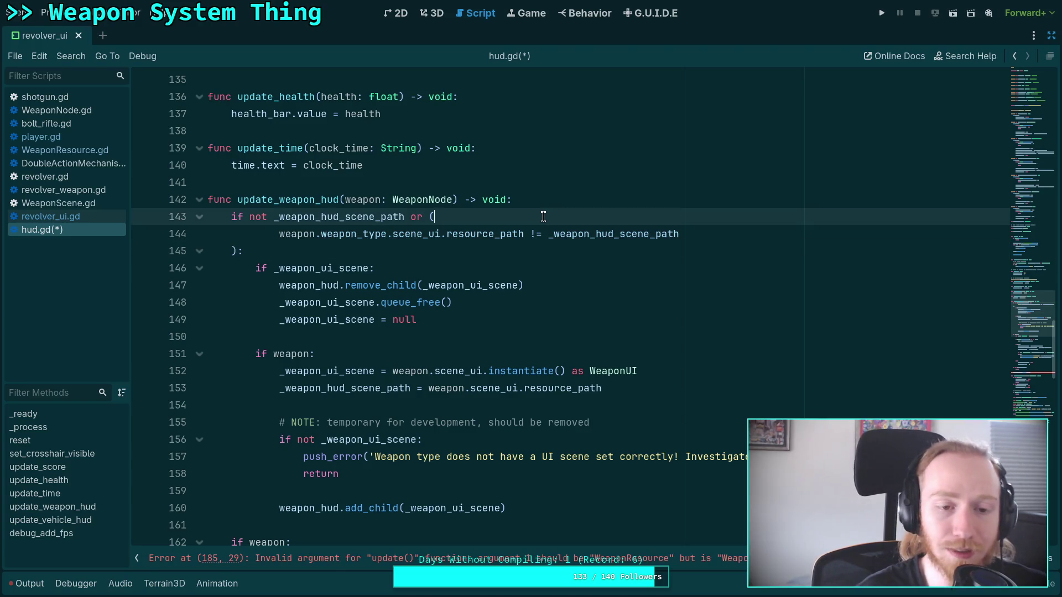
key(Return)
Put a 'weapon and' guard in front of the path comparison inside the parentheses
text(not weapon)
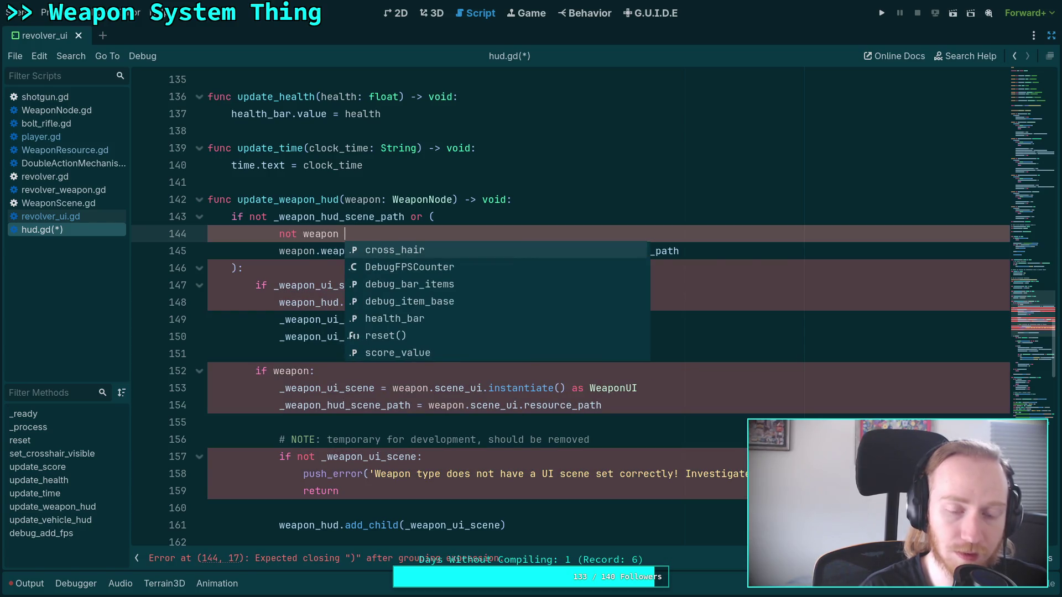
text( or)
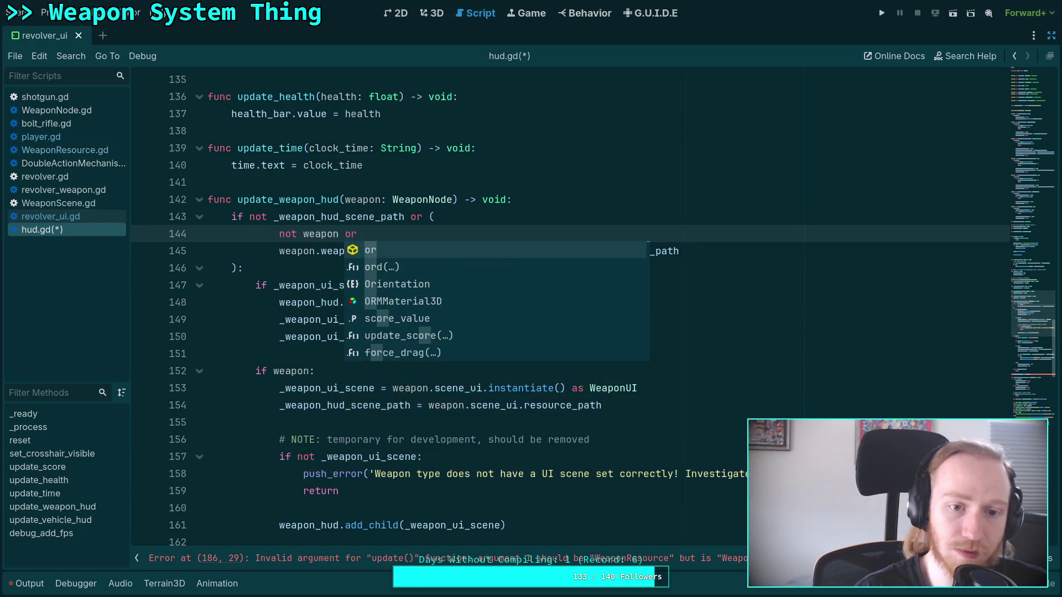
click(357, 216)
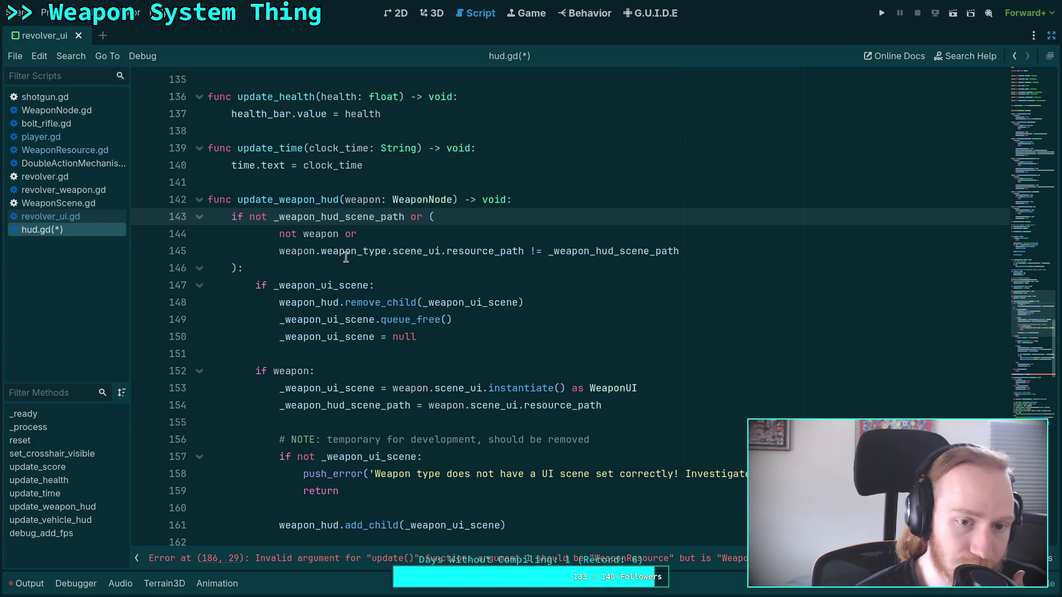
click(278, 229)
text(()
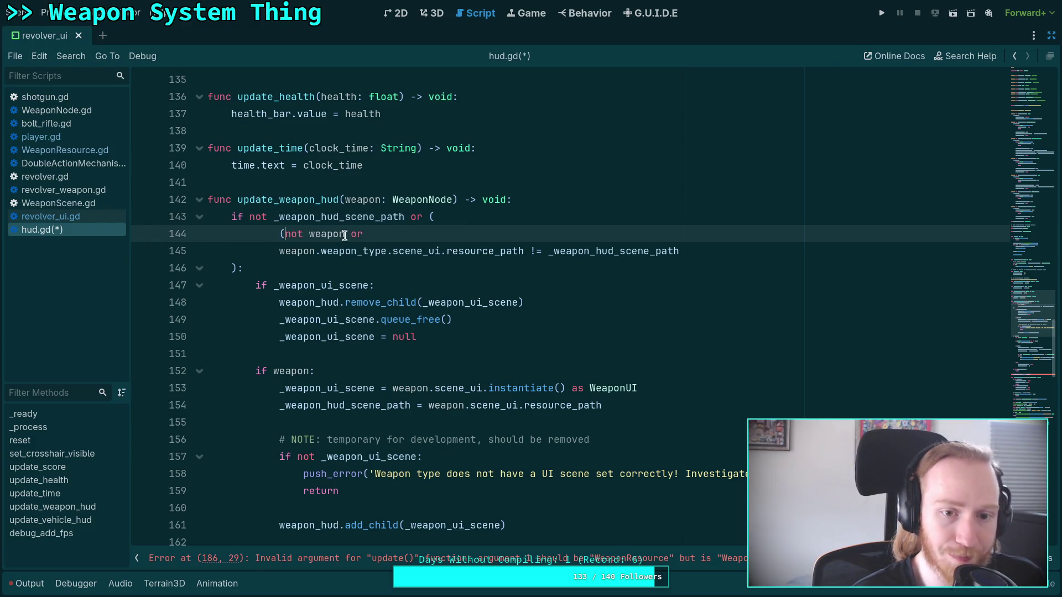
drag(281, 234, 371, 232)
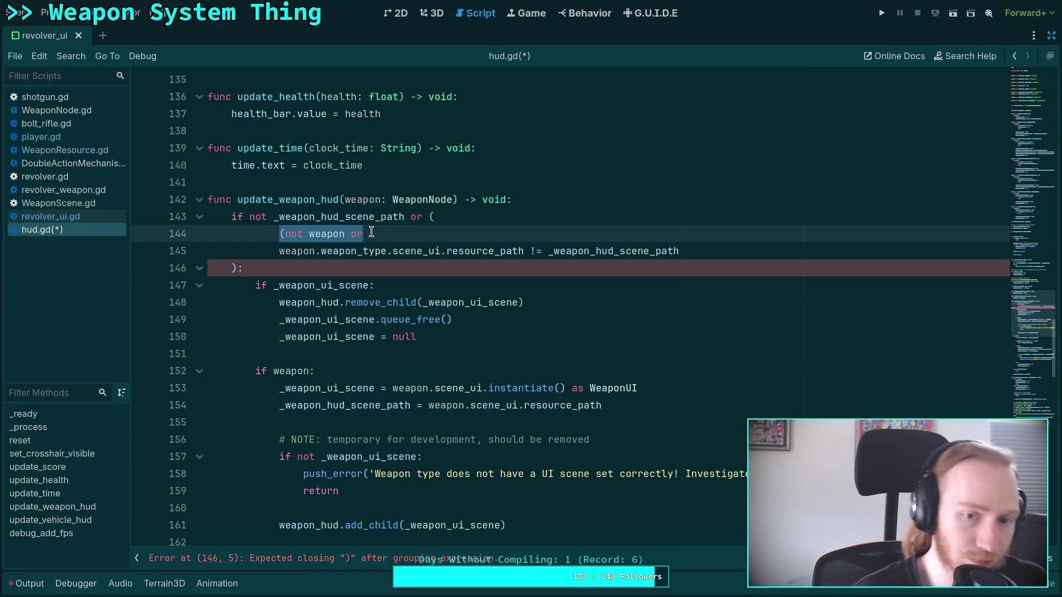
text(w)
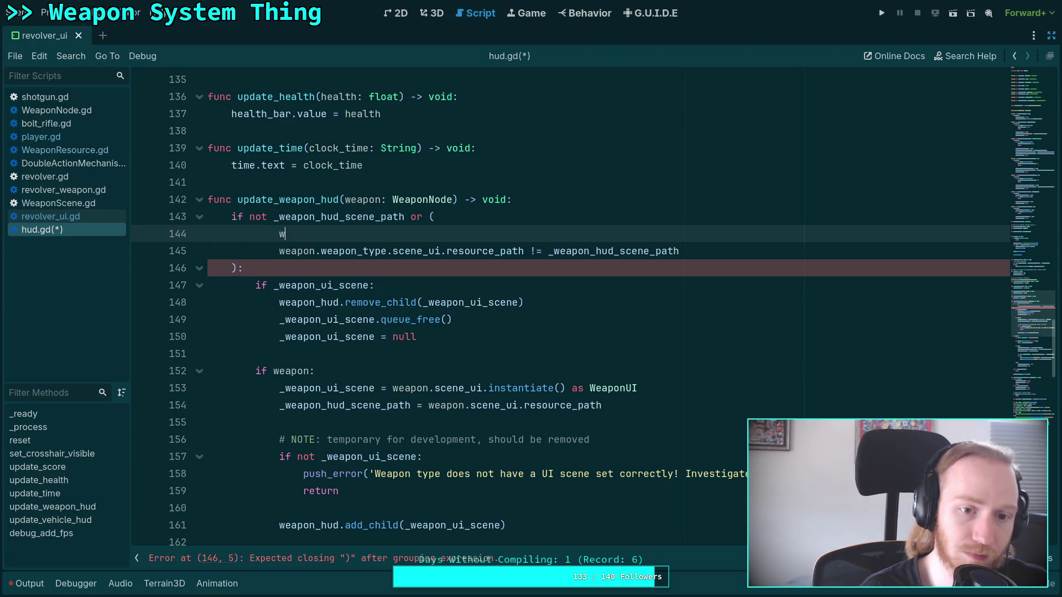
text(eapon and)
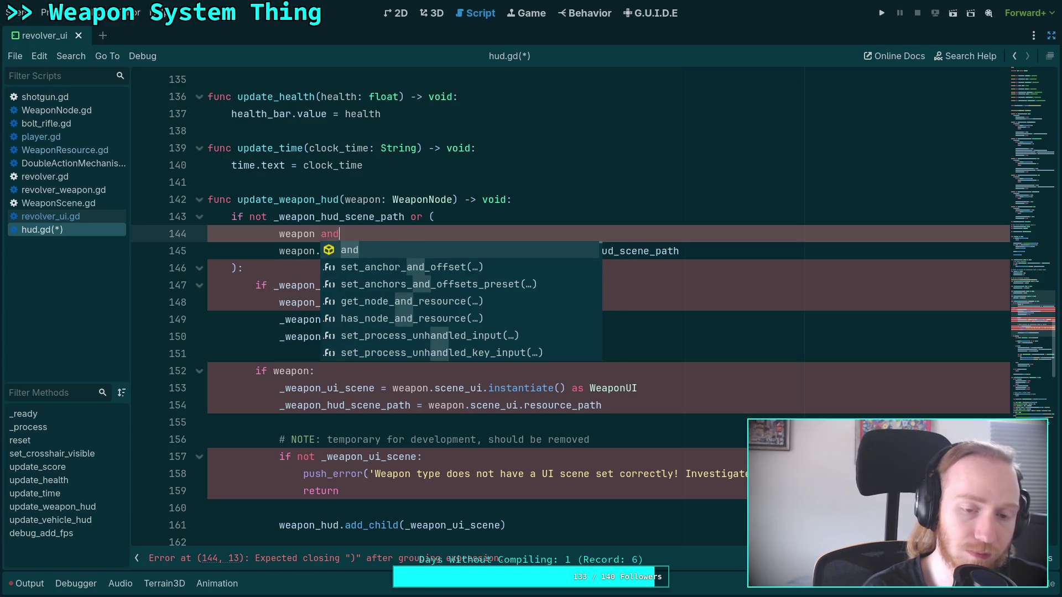
key(Escape)
drag(277, 249, 371, 236)
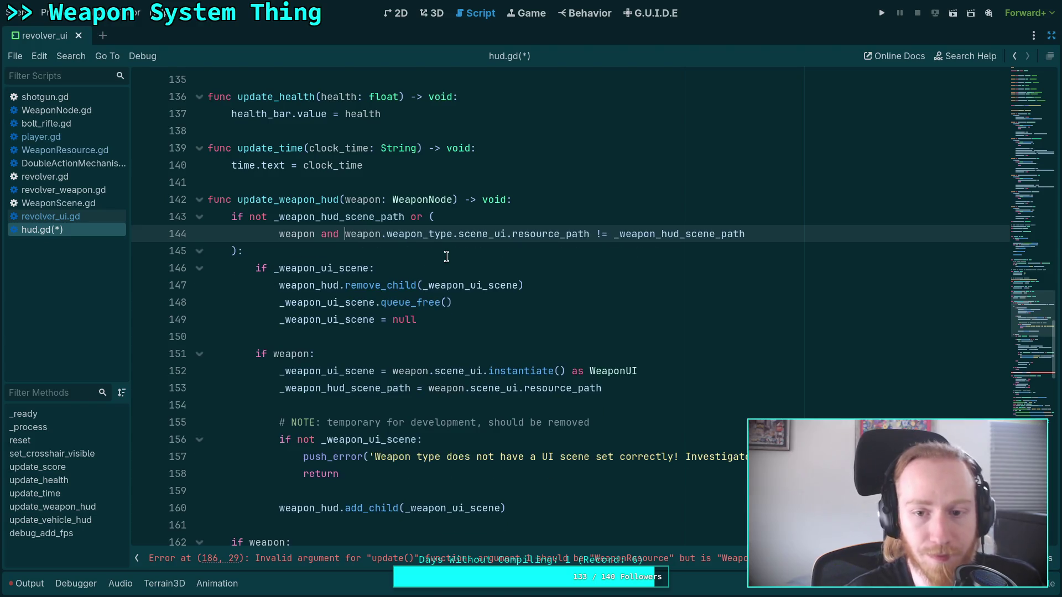
click(448, 252)
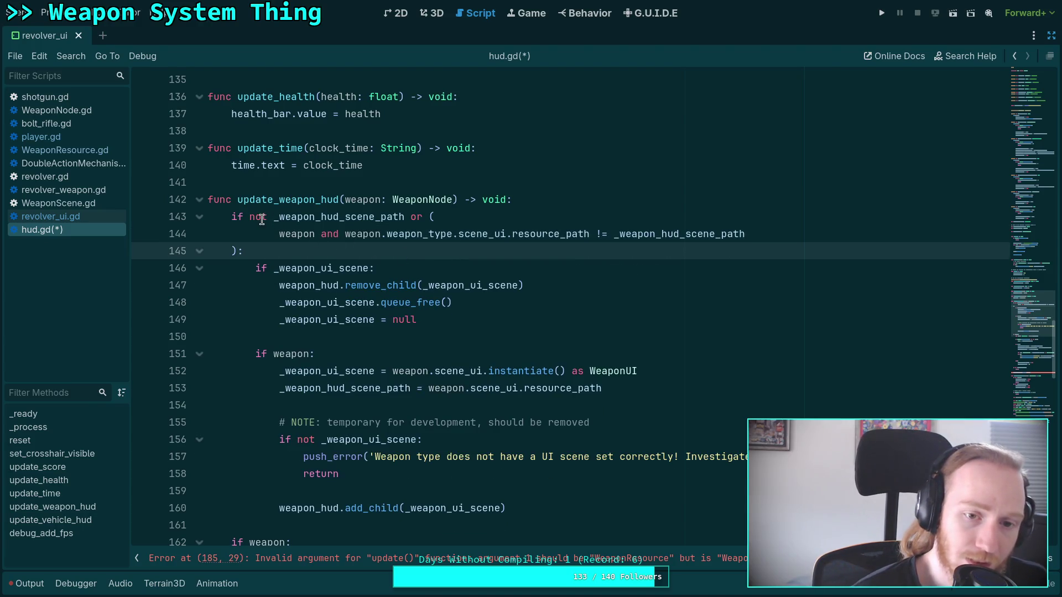
Add 'not weapon or' after 'or' on line 143 and review the grouped condition
click(420, 217)
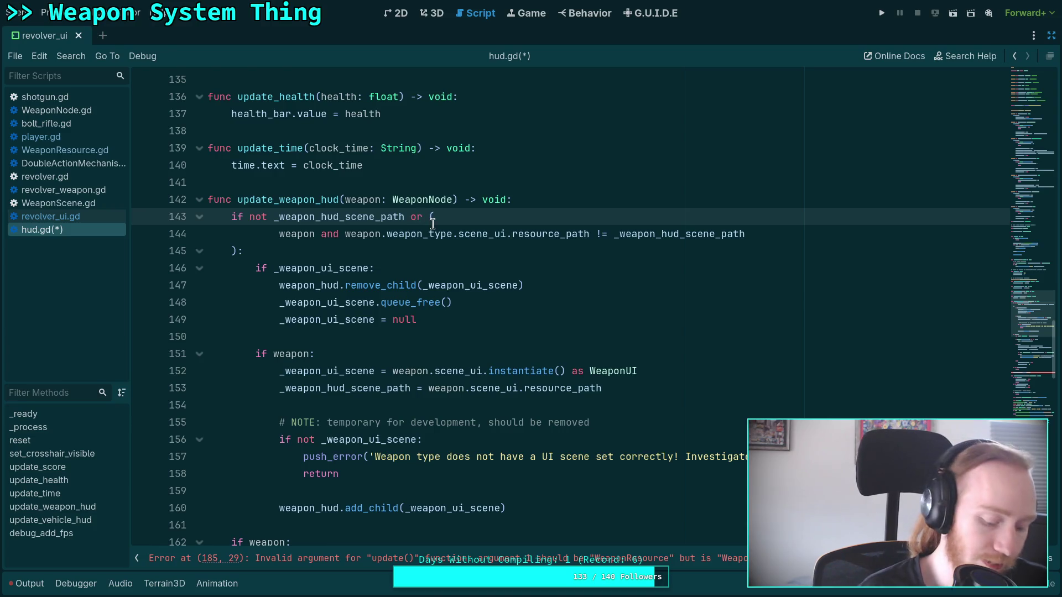
text(not weapon)
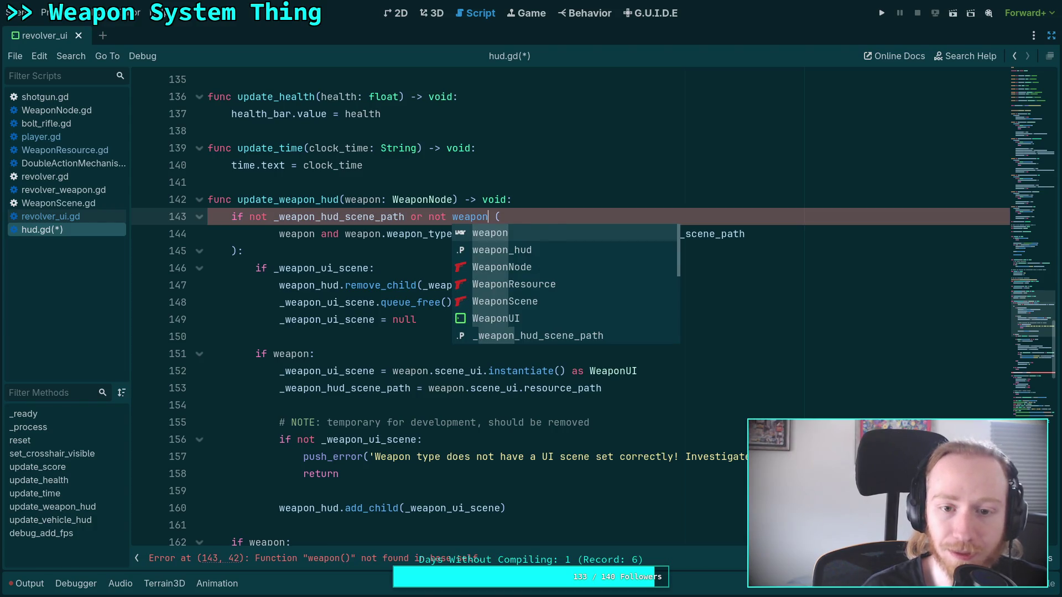
text( or)
click(249, 216)
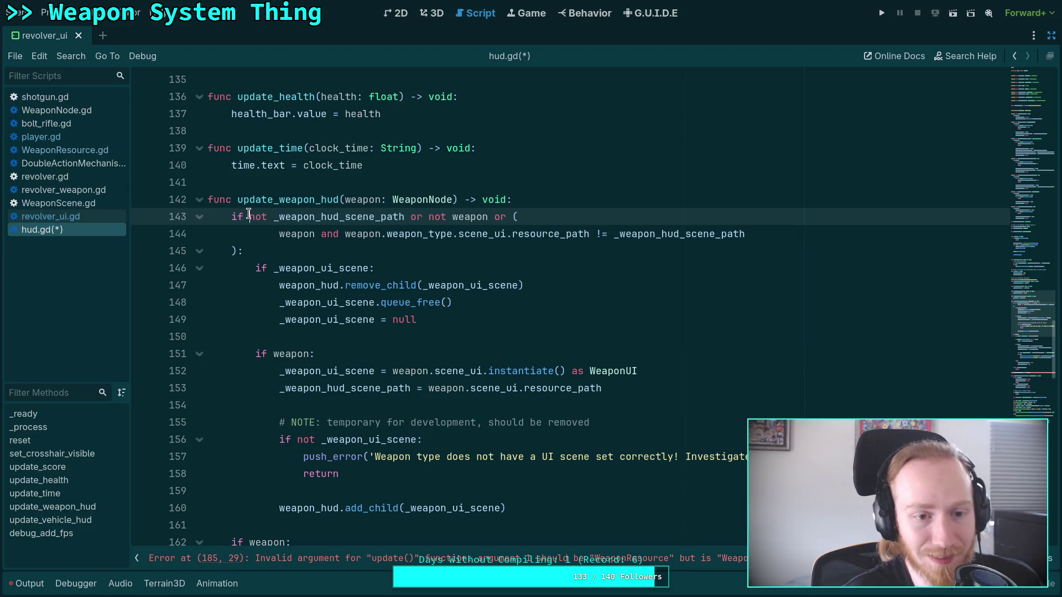
scroll(464, 351, down, 1)
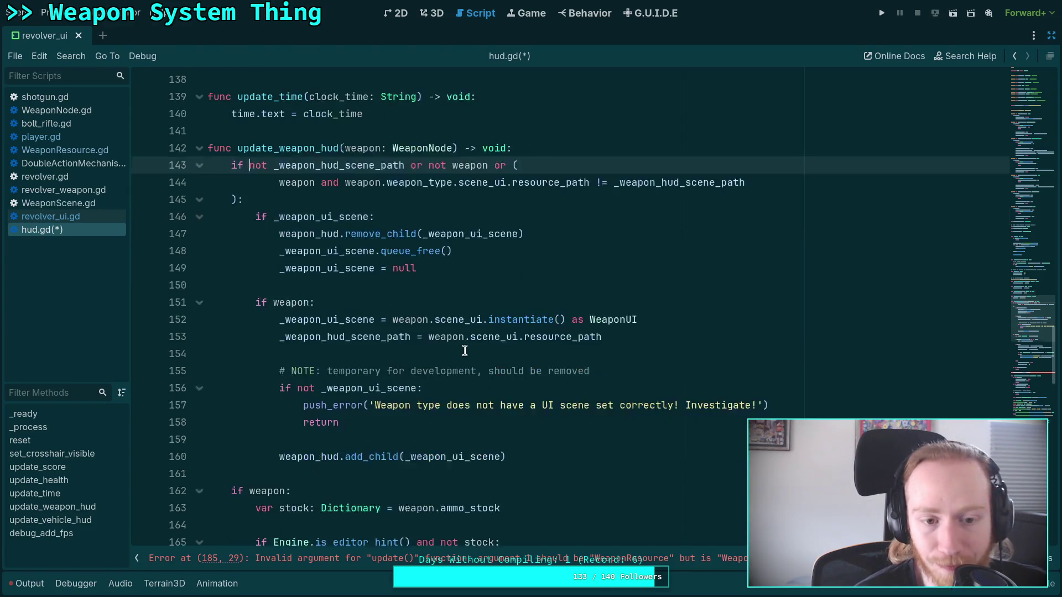
scroll(464, 351, down, 1)
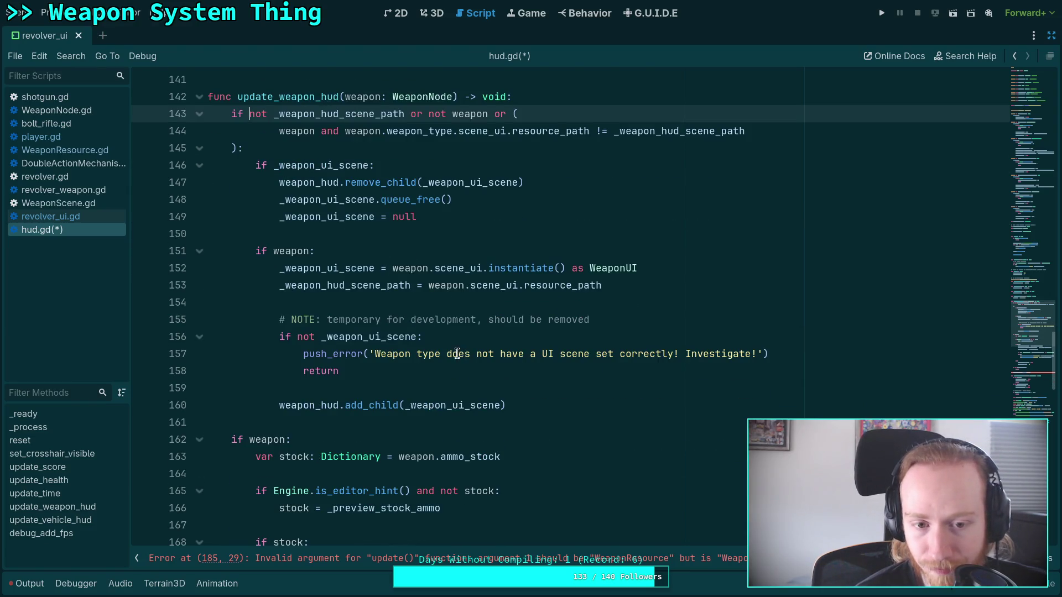
scroll(449, 340, up, 1)
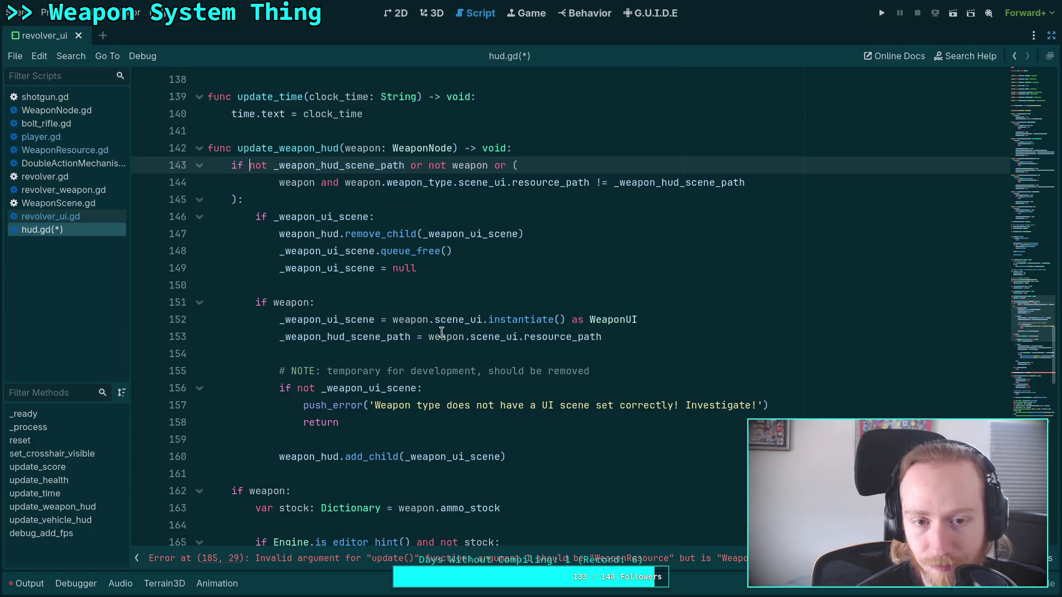
mouse_move(376, 166)
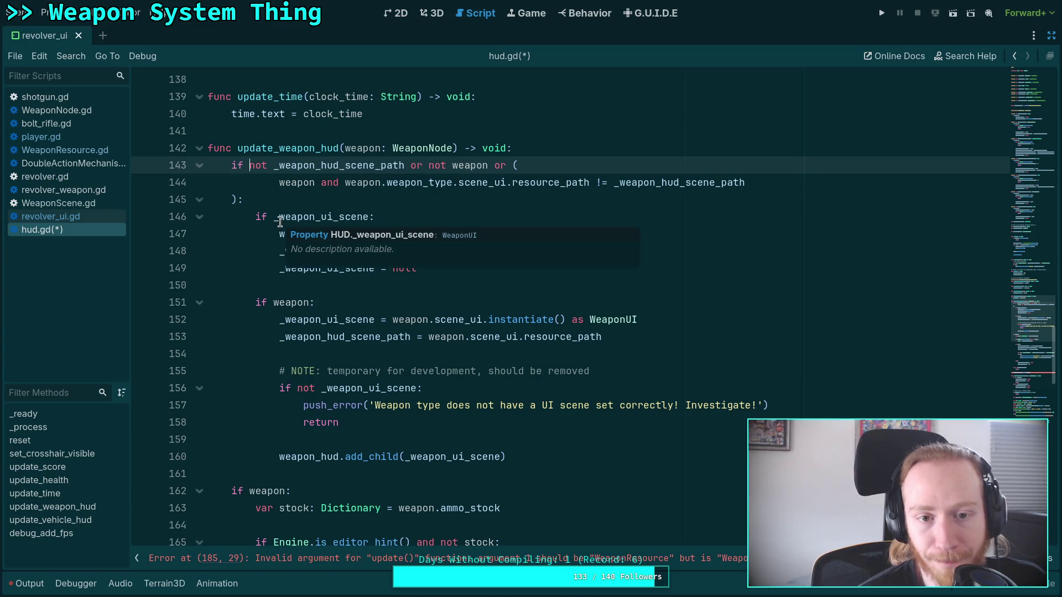
mouse_move(281, 165)
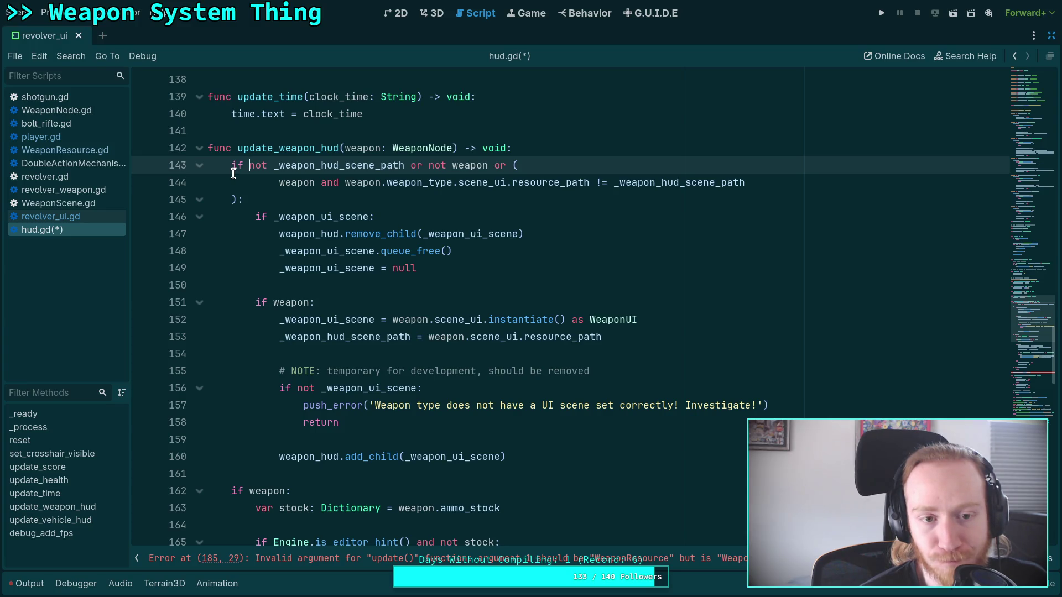
click(571, 151)
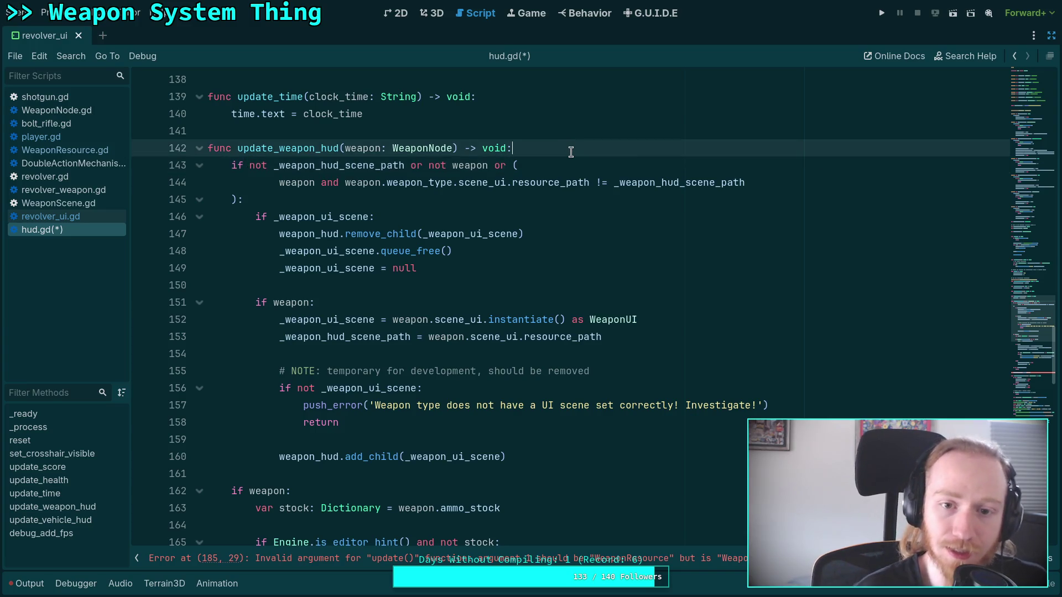
Add a new condition line under the function header: 'weapon and' plus the cut path comparison
key(Return)
text(w)
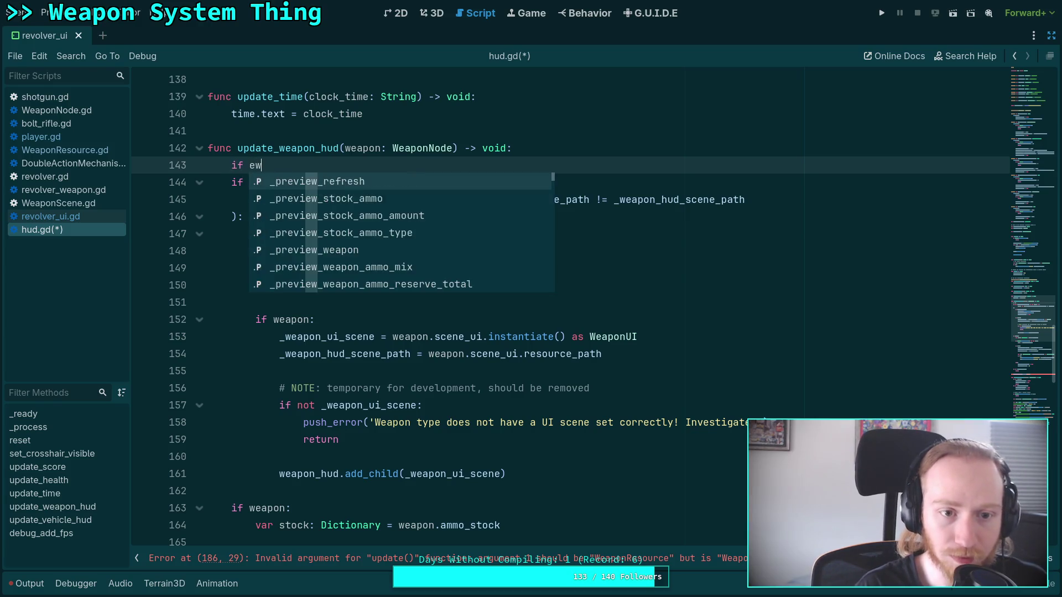
text(eapon and)
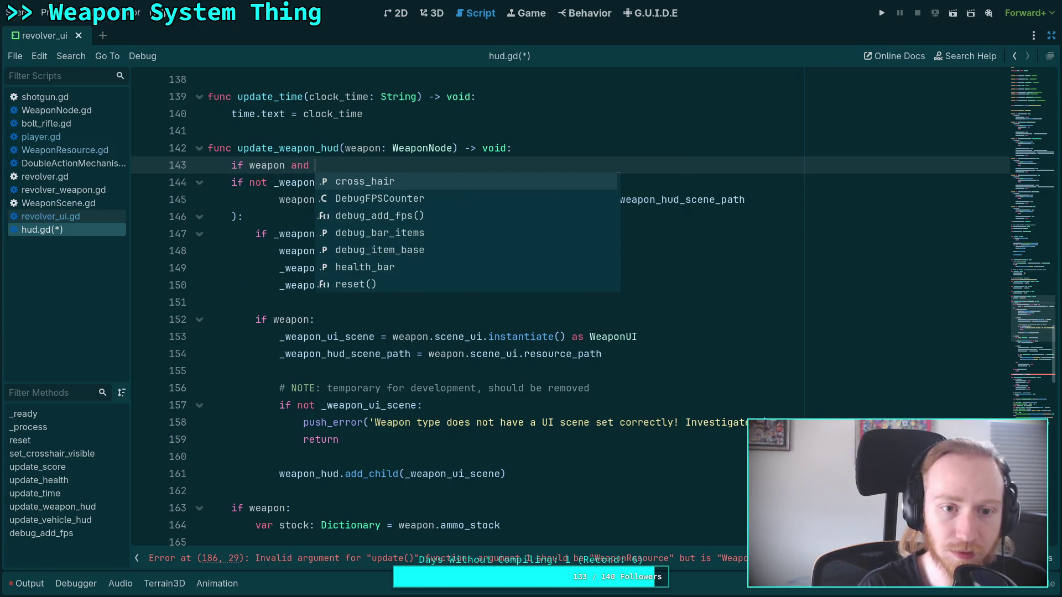
click(363, 147)
drag(344, 199, 757, 199)
right_click(685, 208)
click(705, 246)
click(394, 166)
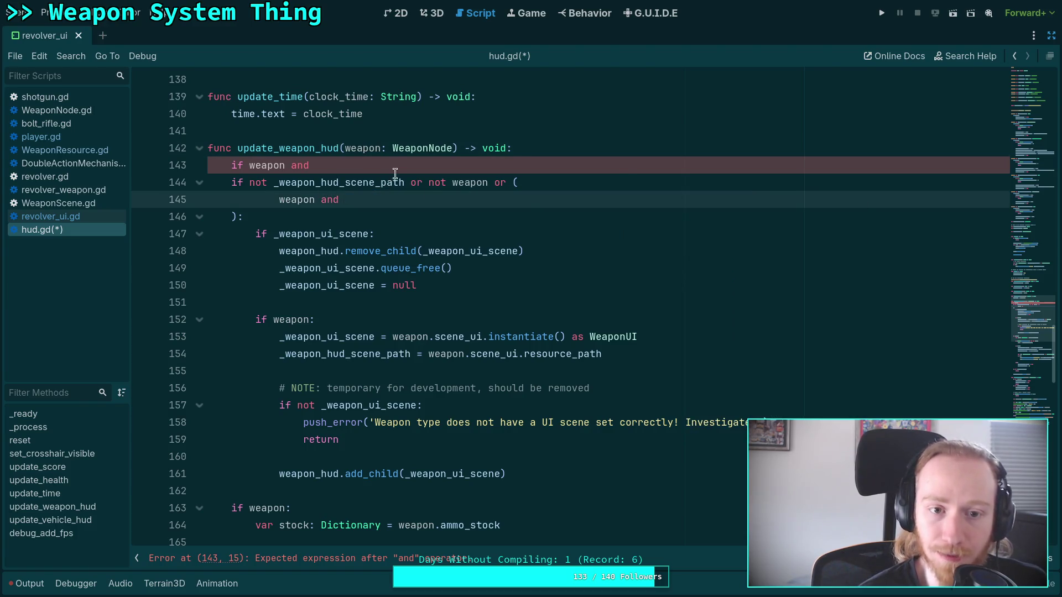
key(ctrl+v)
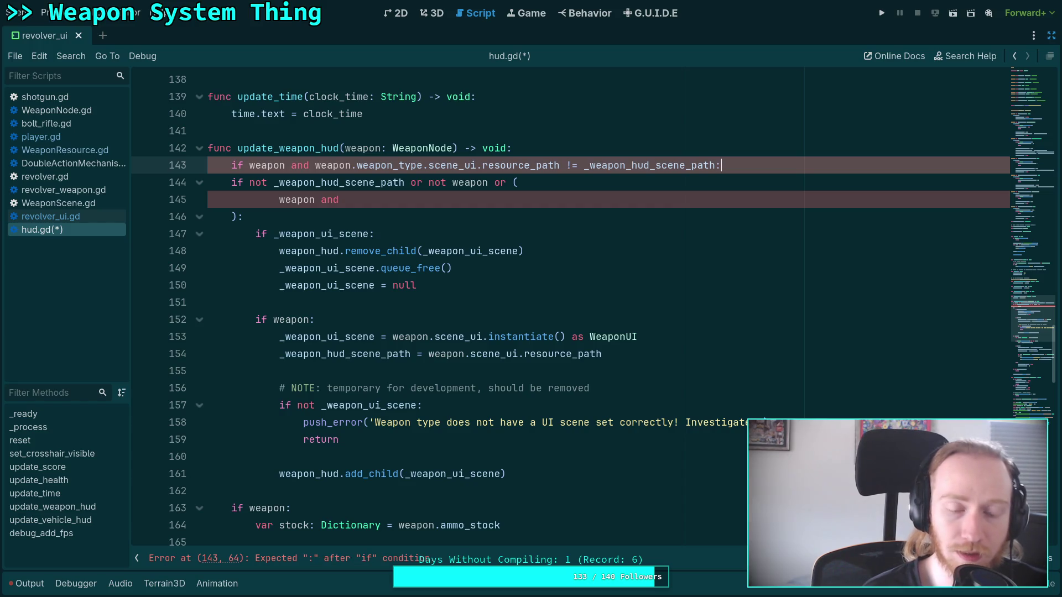
Move the old-UI freeing block under the new condition and dedent the instantiate-and-add block
drag(285, 234, 315, 285)
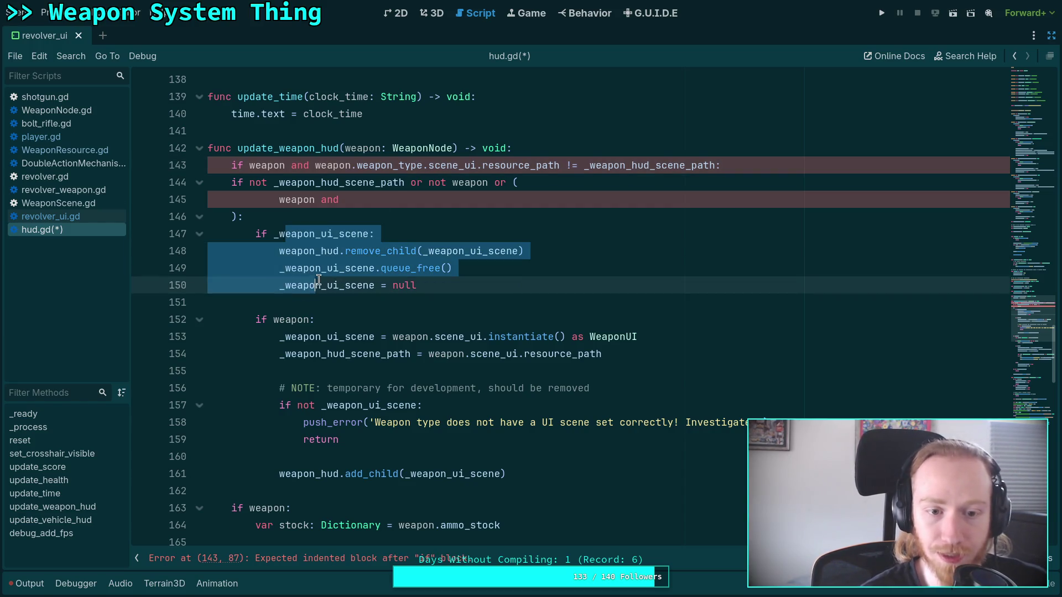
key(alt+Up)
key(alt+Up)
key(alt+Up)
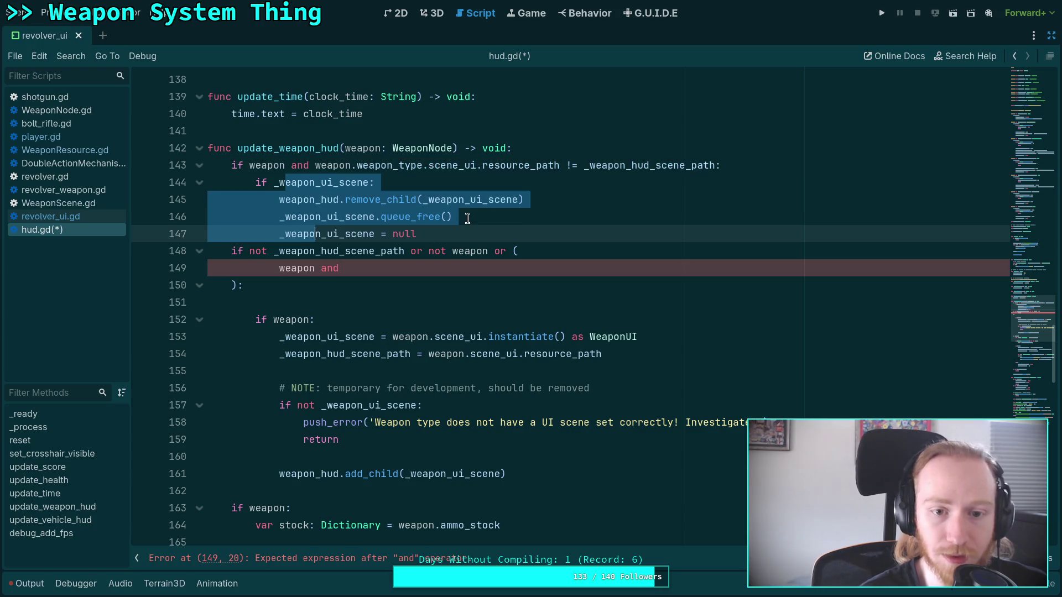
key(End)
key(Return)
mouse_move(304, 354)
mouse_down()
mouse_move(221, 389)
mouse_move(351, 489)
mouse_up()
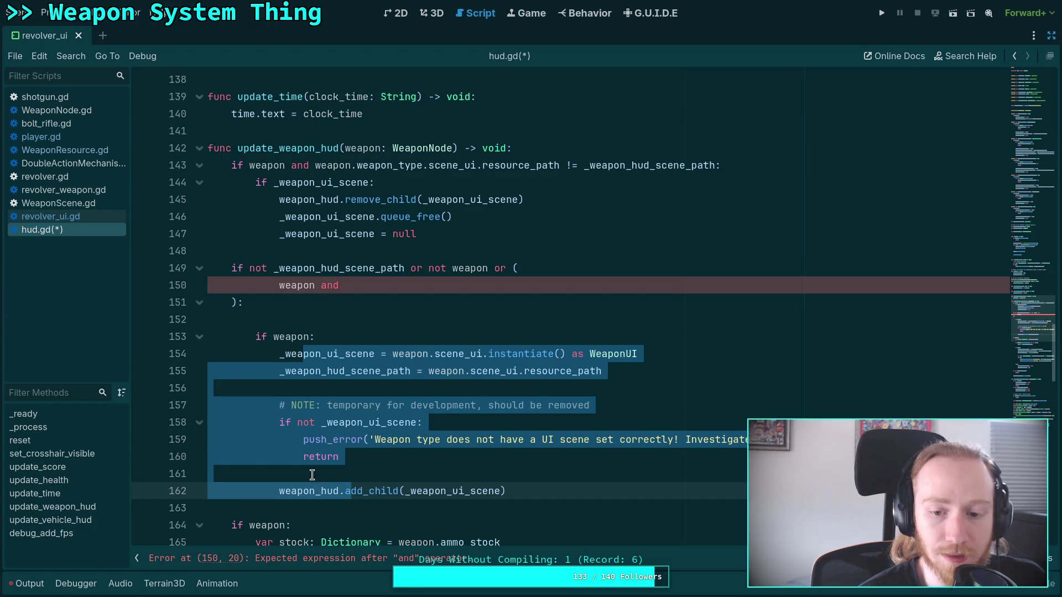
key(shift+Tab)
Remove the redundant if weapon line and old condition block, moving the instantiate-and-add code up
click(347, 319)
key(shift+Down)
key(shift+End)
key(BackSpace)
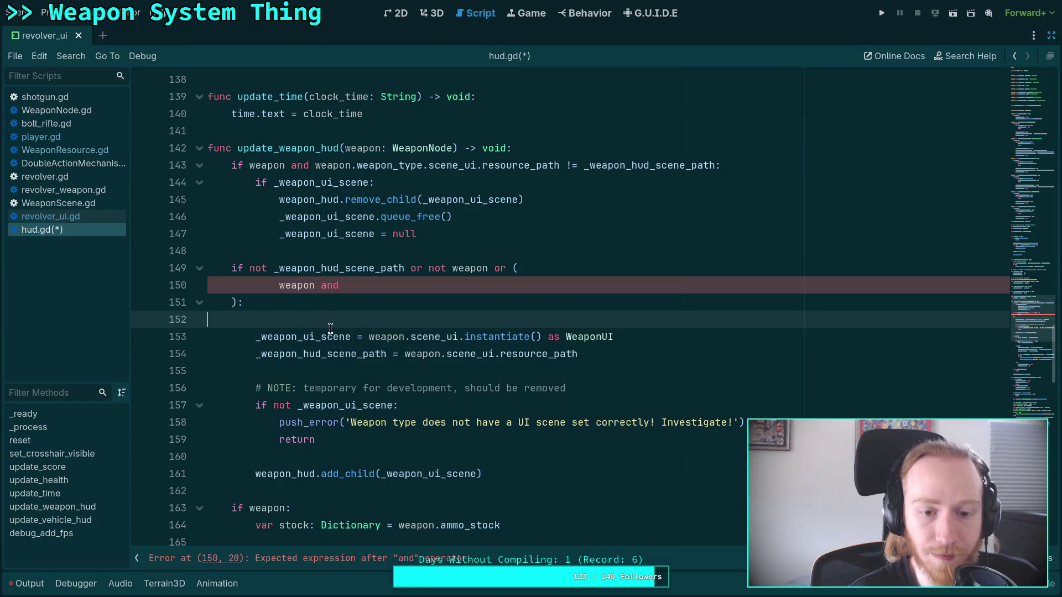
drag(333, 337, 328, 476)
key(alt+Up)
key(alt+Up)
key(alt+Up)
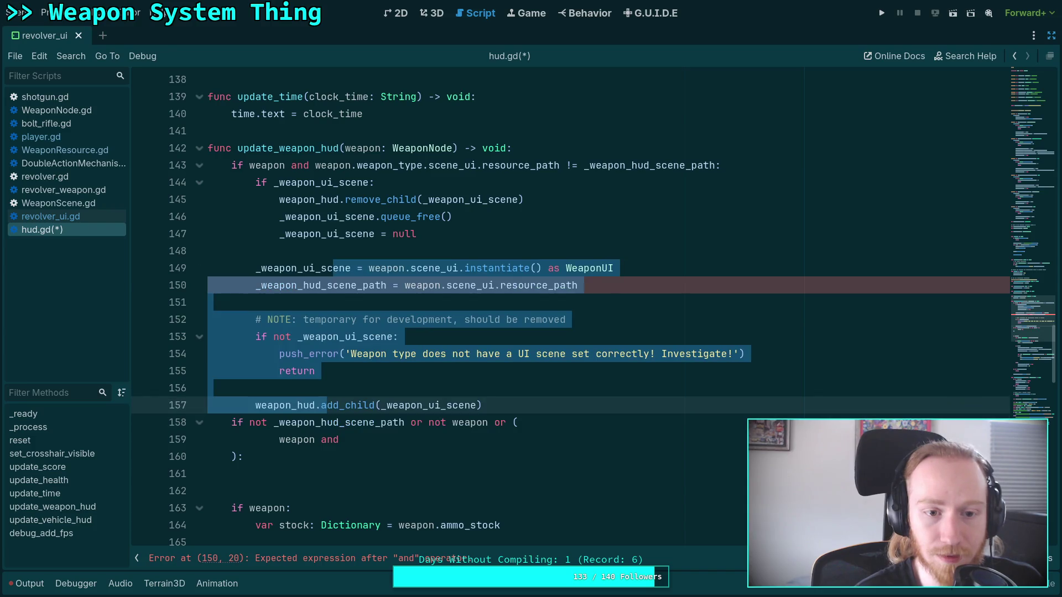
click(510, 407)
key(Return)
drag(326, 474, 142, 430)
key(BackSpace)
key(BackSpace)
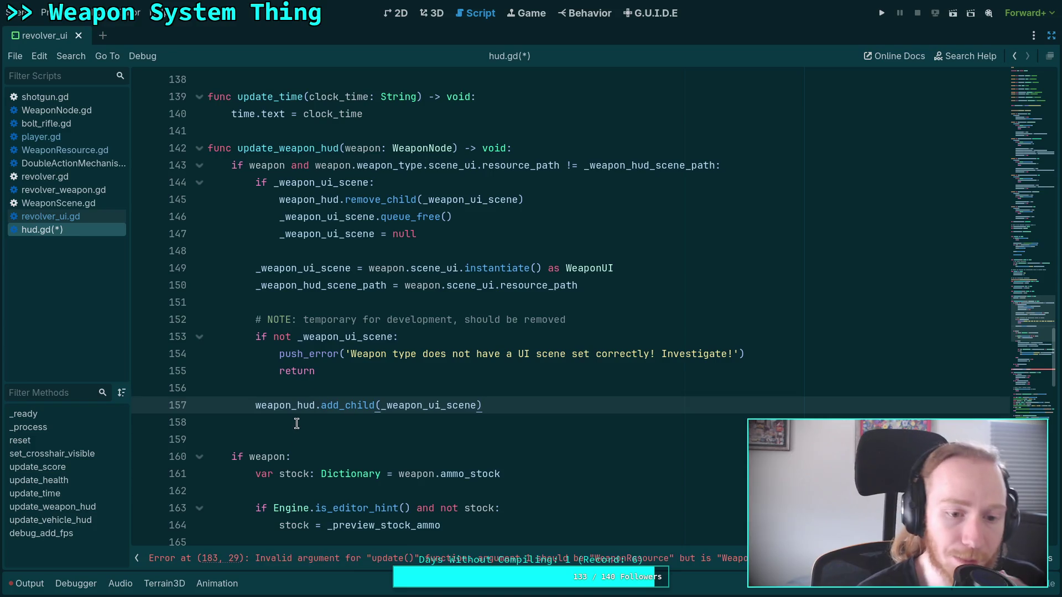
key(Delete)
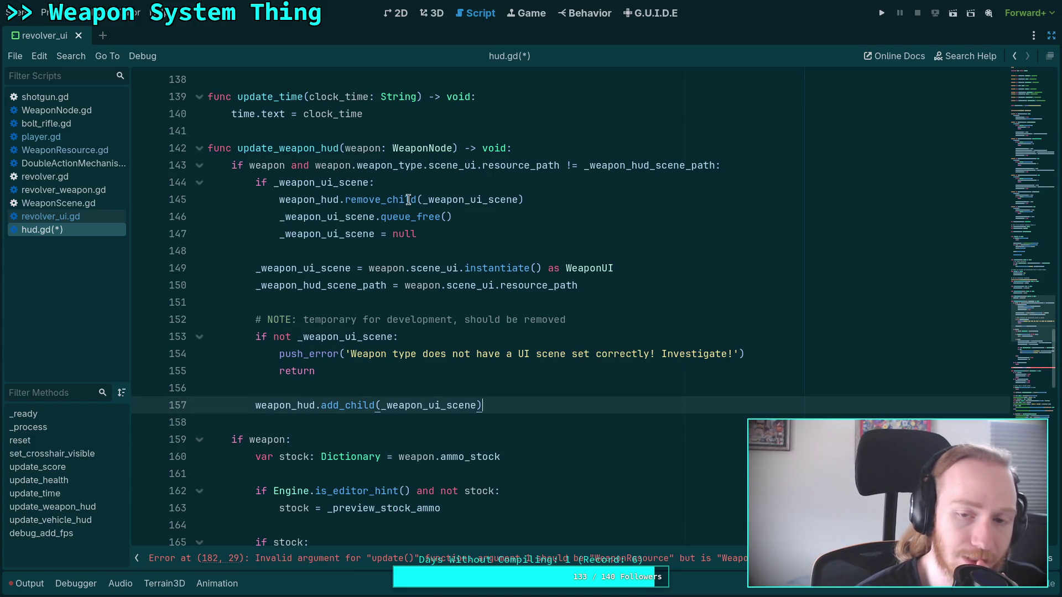
Change line 149 to instantiate the UI from weapon.weapon_type.scene_ui
mouse_move(654, 165)
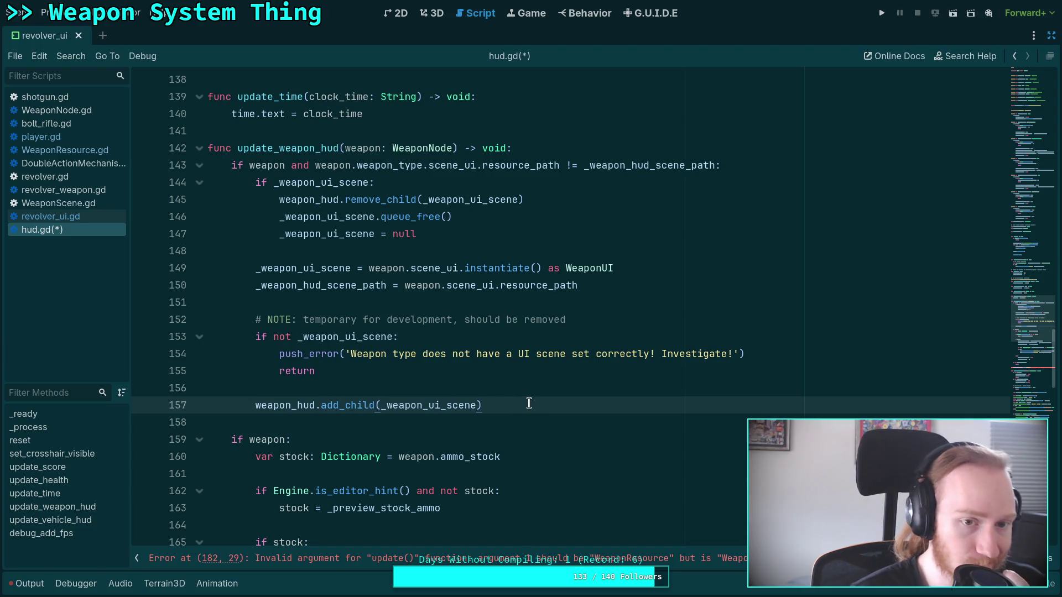
click(404, 268)
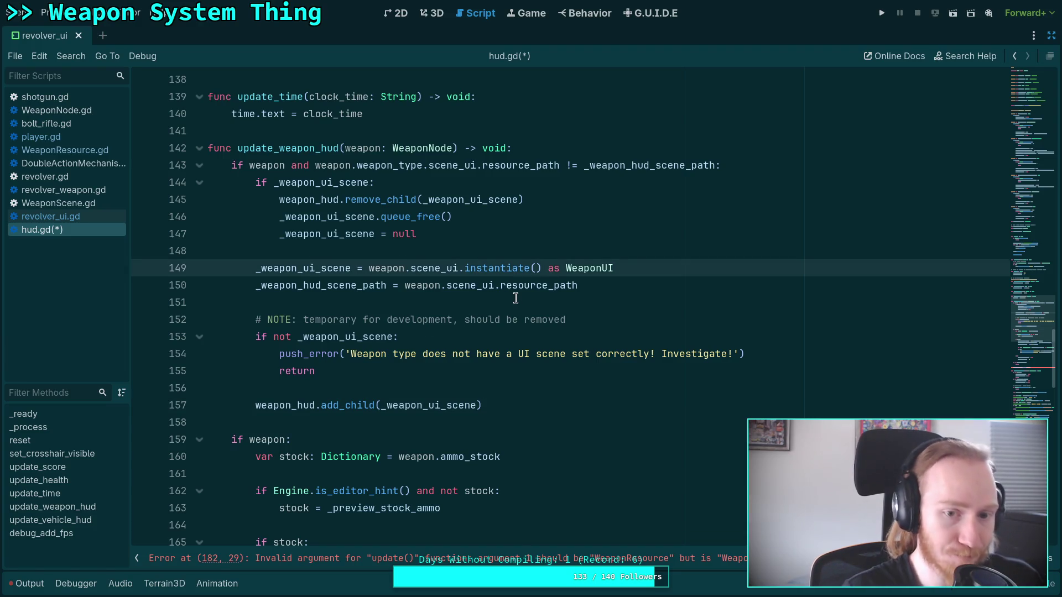
text(.weapont)
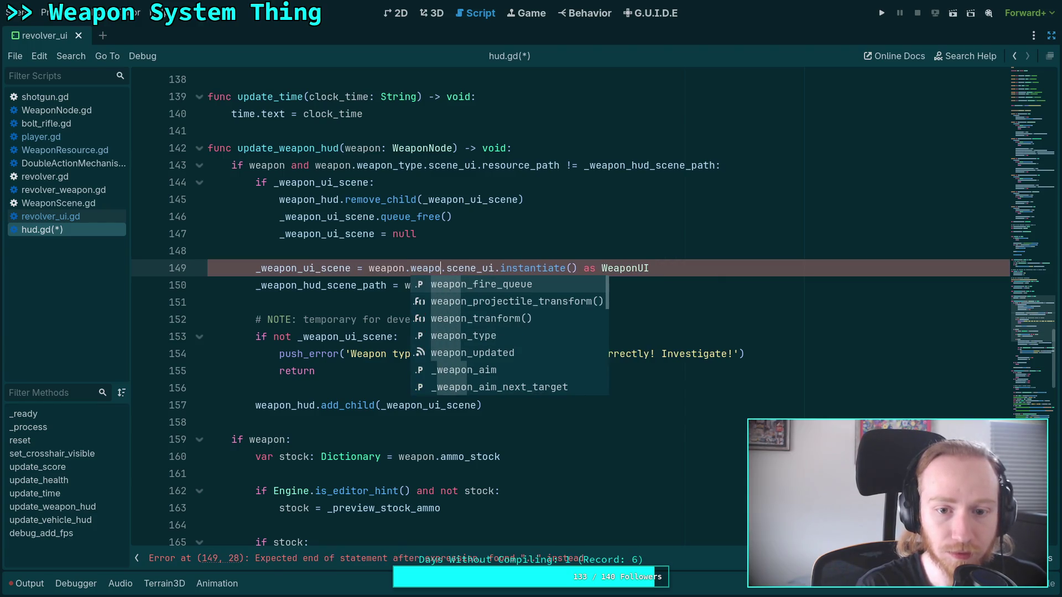
key(BackSpace)
text(_)
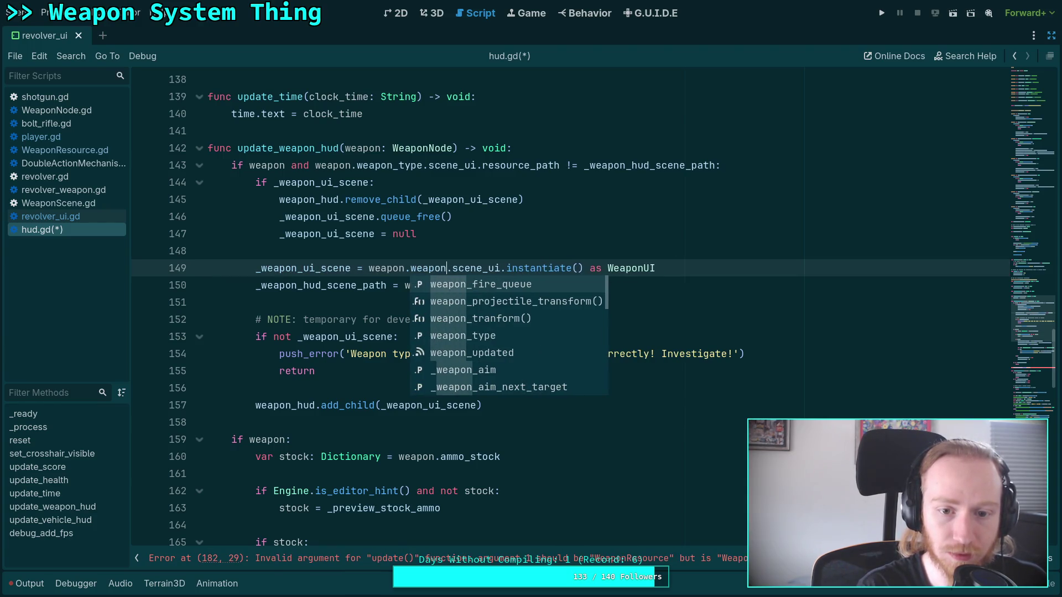
text(t)
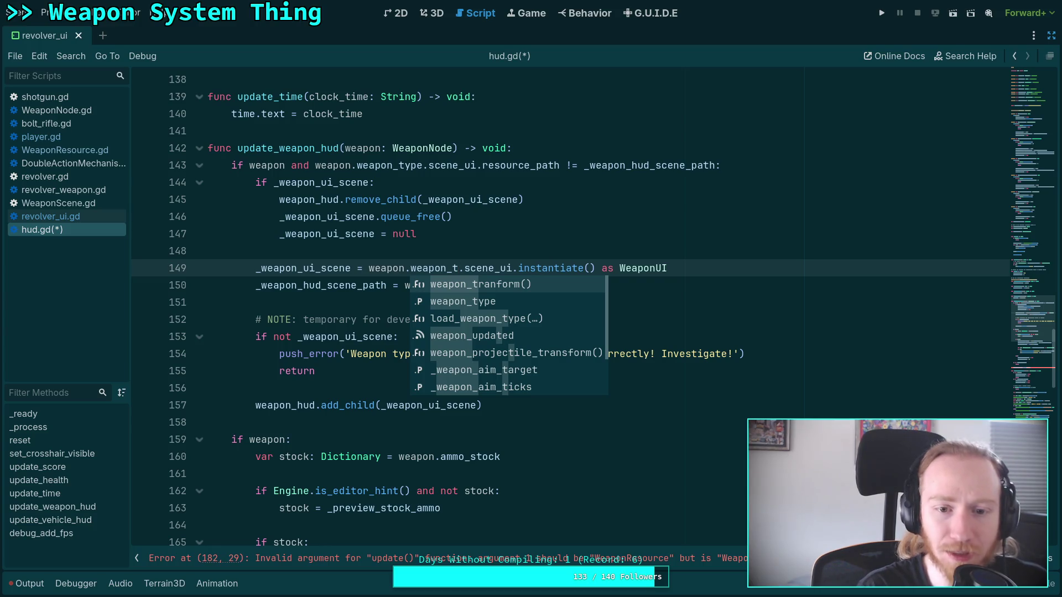
text(ype)
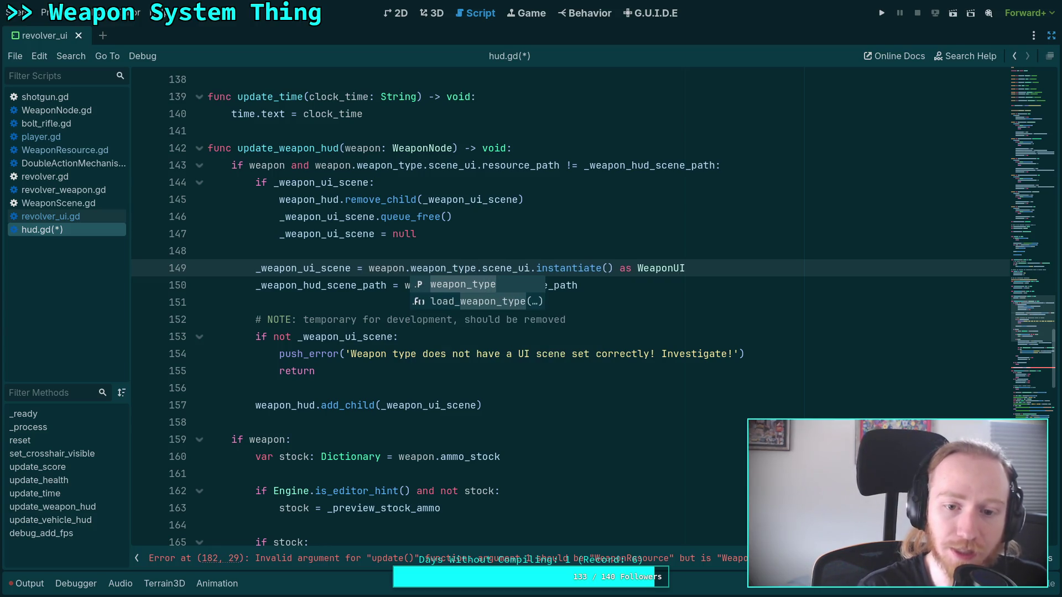
click(499, 256)
drag(405, 271, 422, 271)
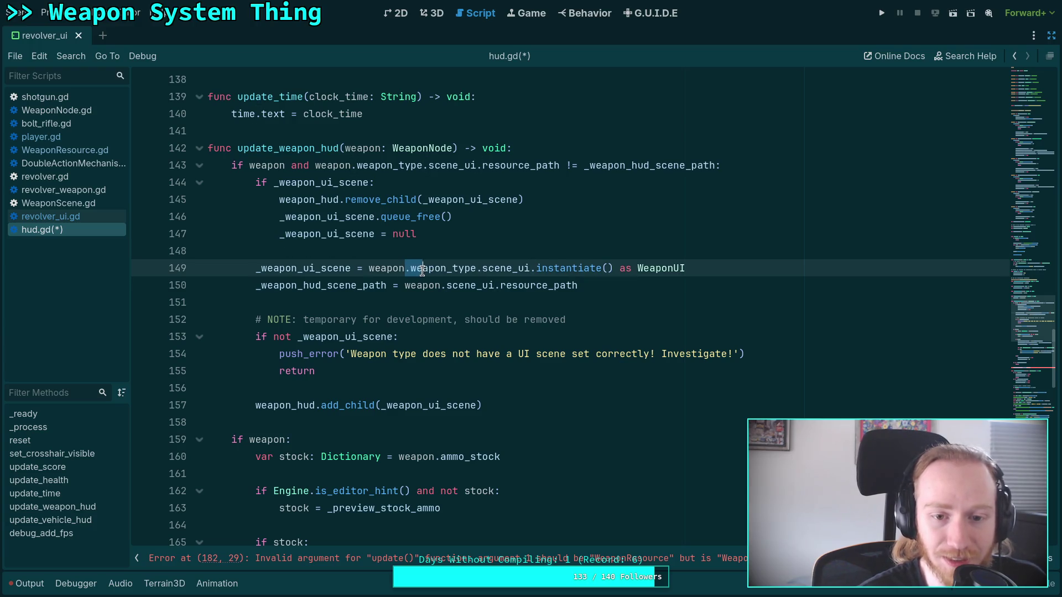
Try '.weapon_type' on line 150, then revert it to weapon.scene_ui.resource_path
click(443, 283)
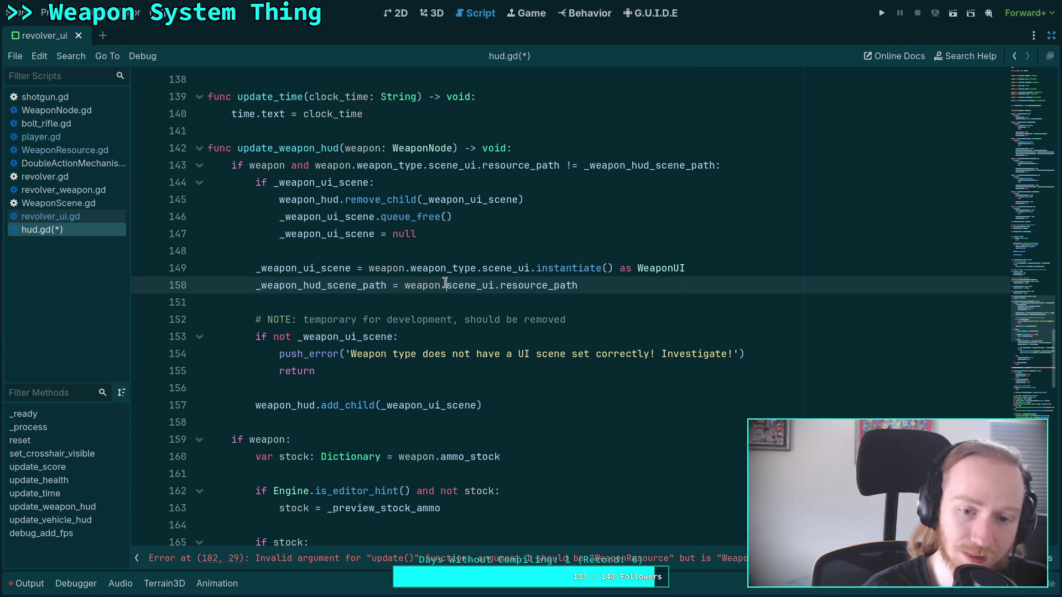
text(.weapon_t)
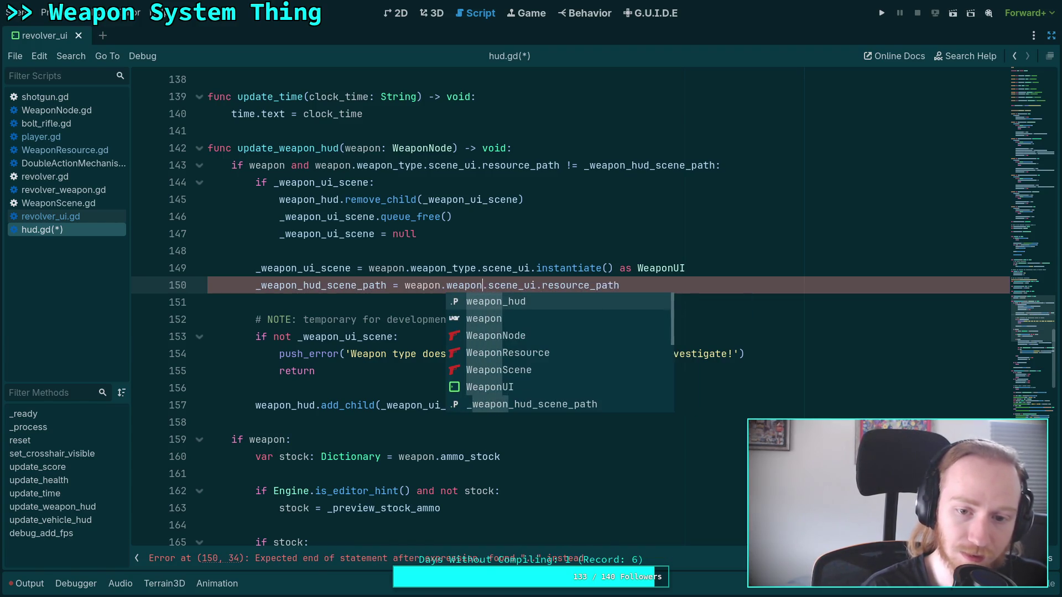
text(ype)
click(456, 251)
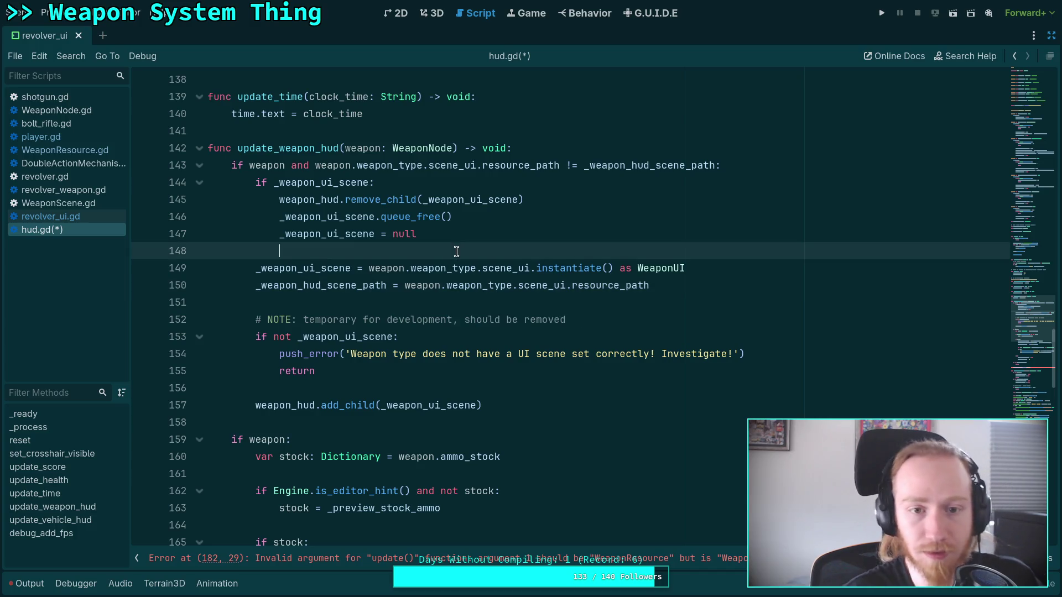
double_click(463, 287)
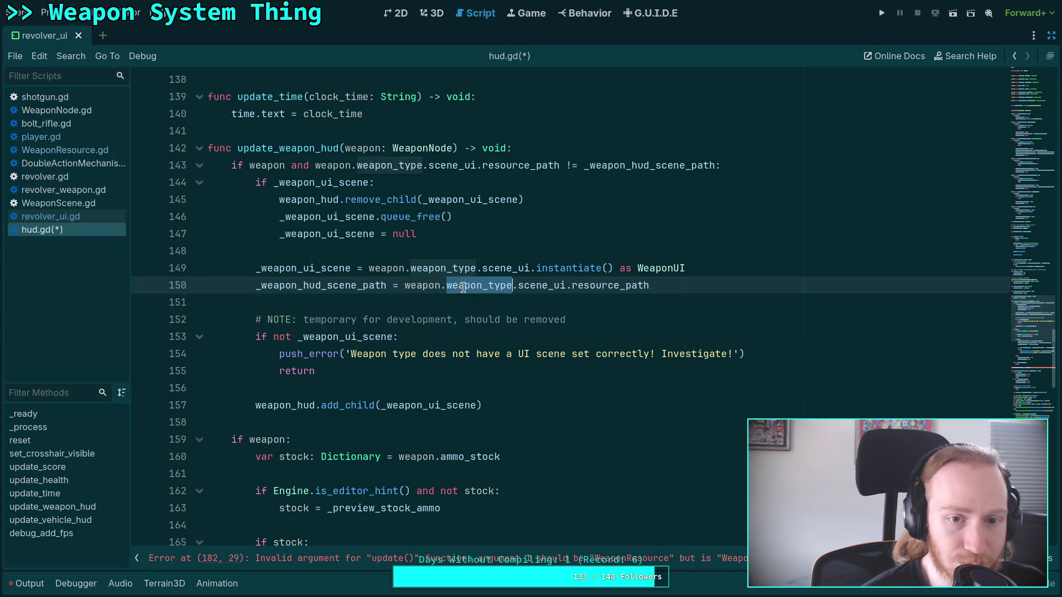
key(BackSpace)
key(ctrl+space)
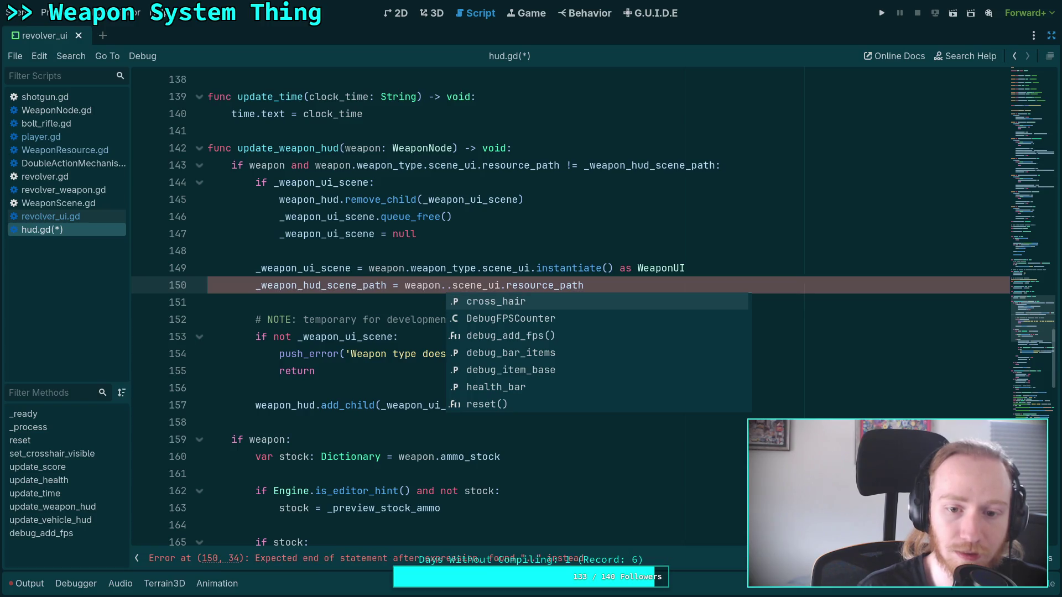
key(Down)
key(Down)
key(Down)
key(Down)
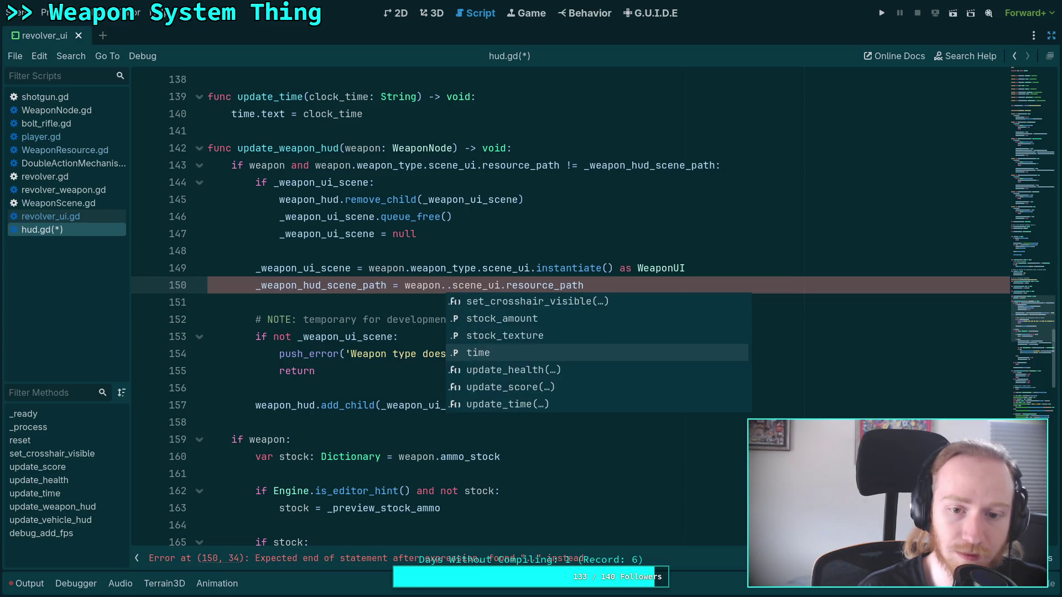
key(Down)
key(Down)
key(Down)
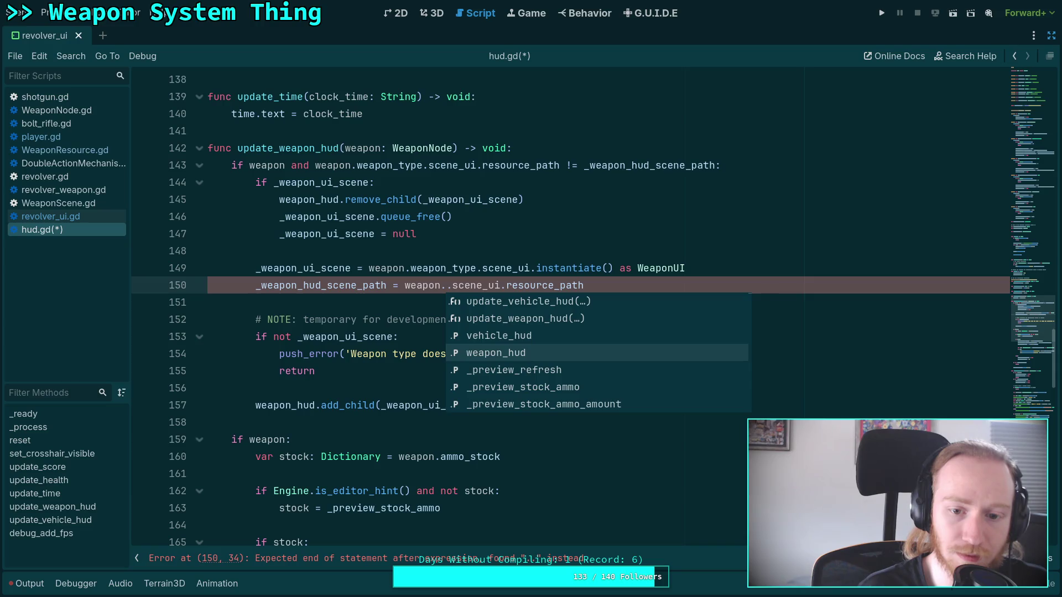
key(Down)
key(Down)
key(Down)
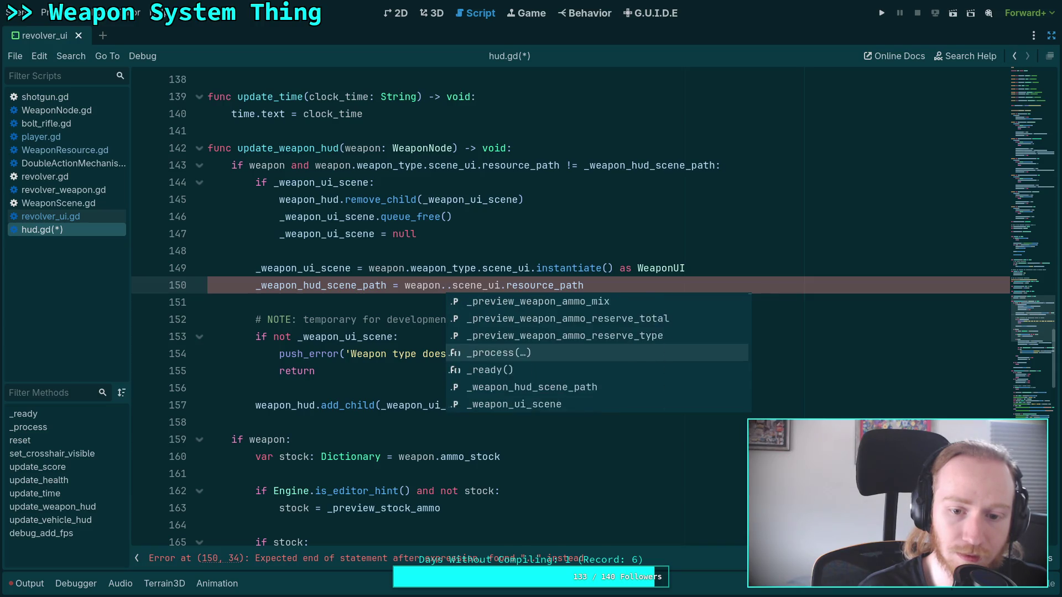
key(Down)
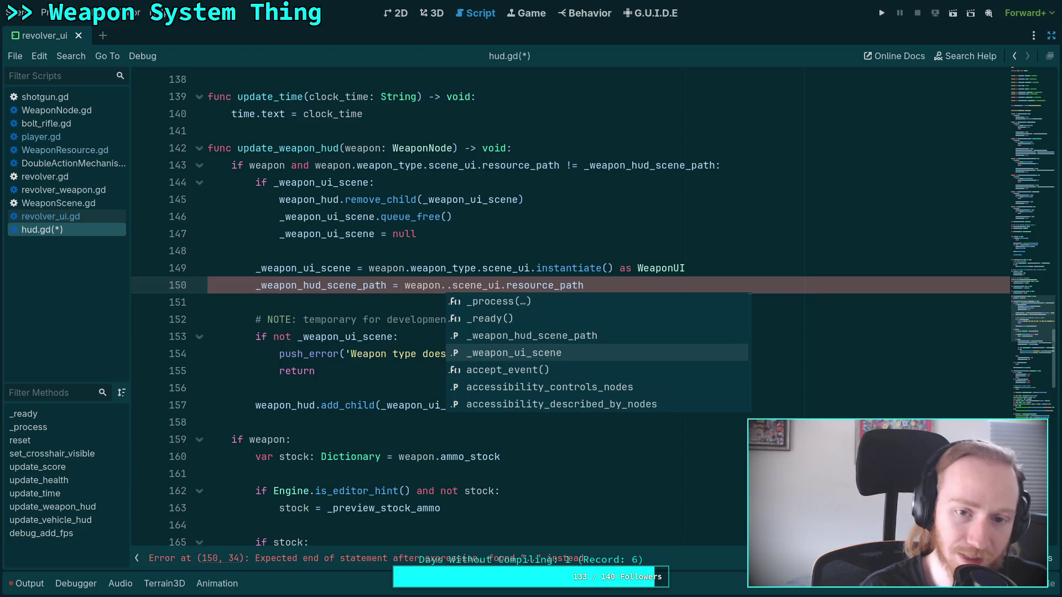
key(BackSpace)
click(580, 146)
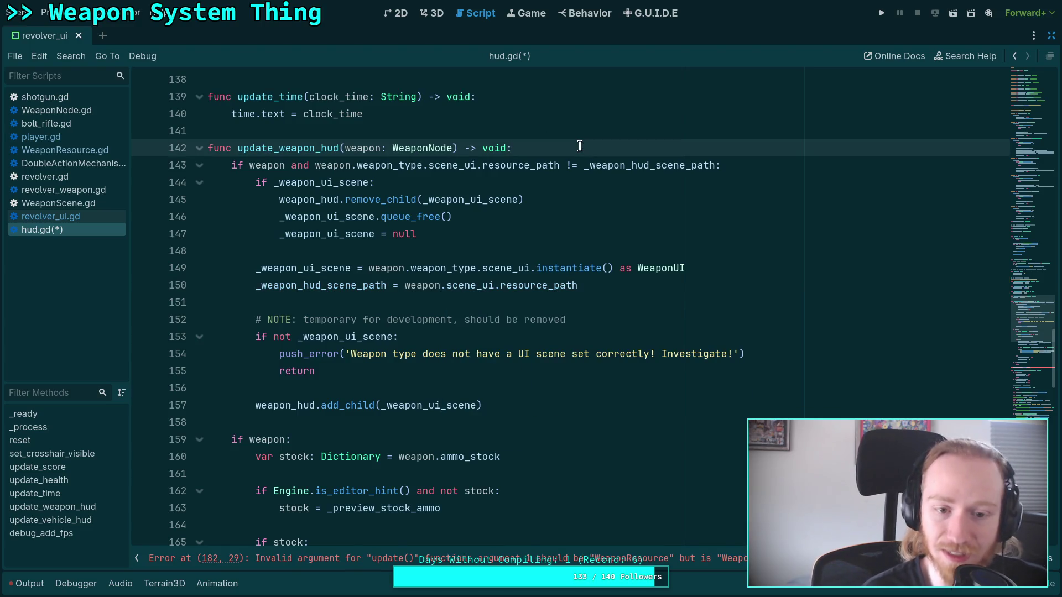
Undo a partly typed weapon line under the header and save hud.gd
key(Return)
text(weapon.)
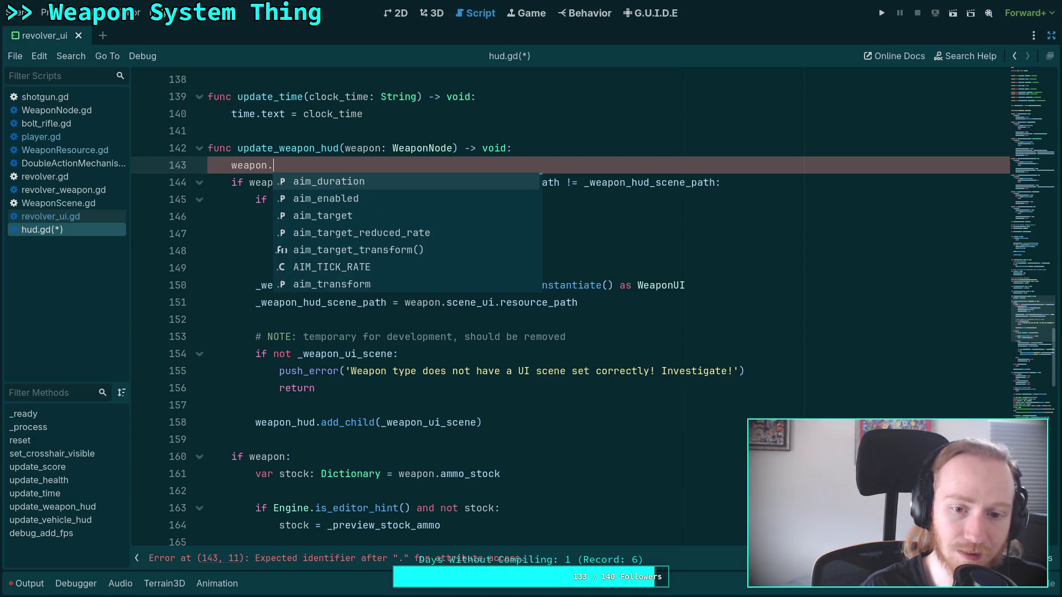
text(weapon_ty)
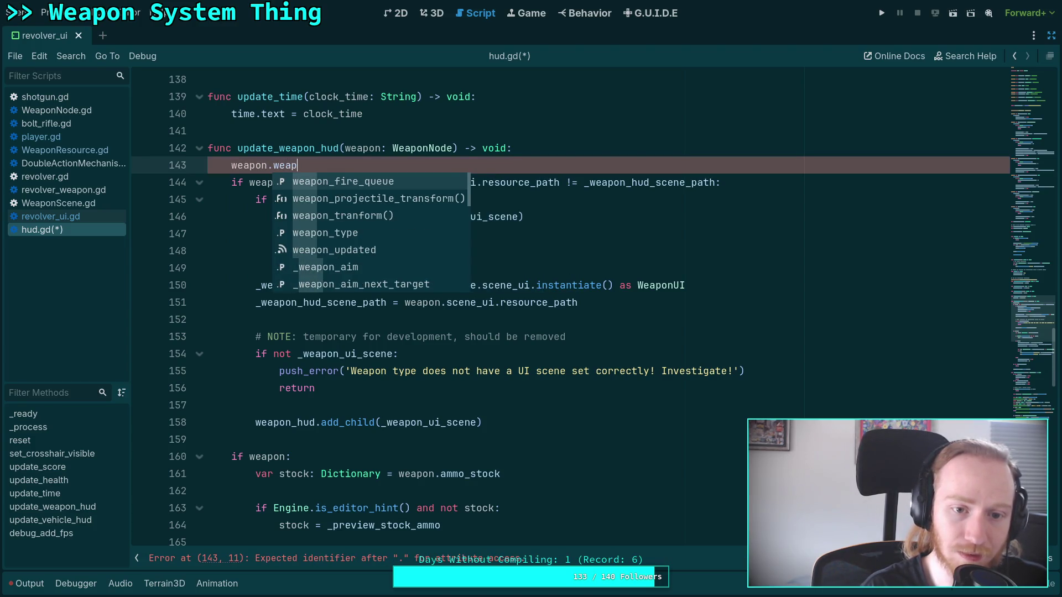
key(ctrl+z)
key(ctrl+z)
key(ctrl+z)
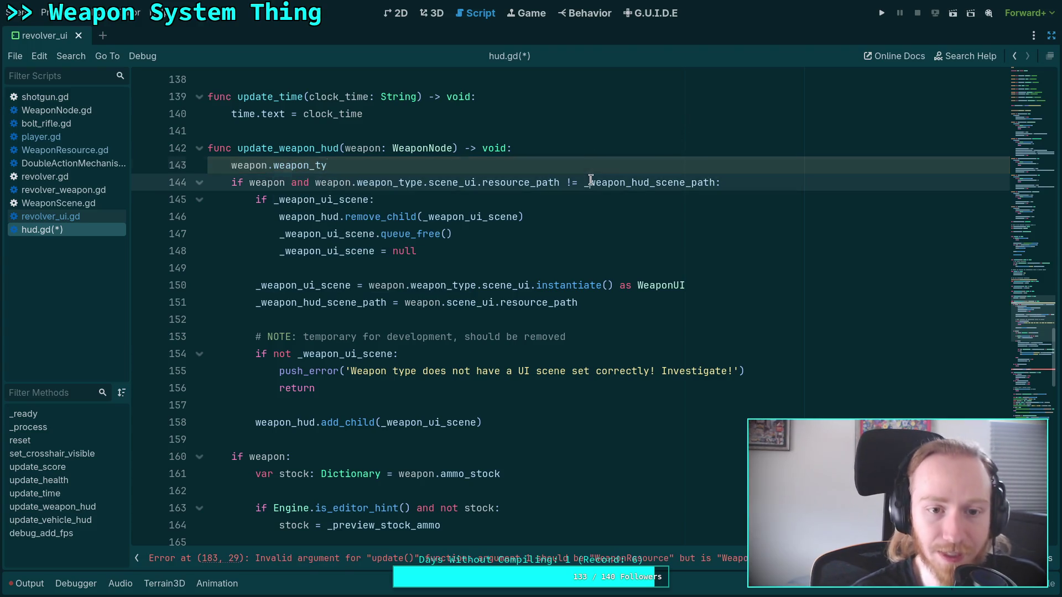
double_click(267, 164)
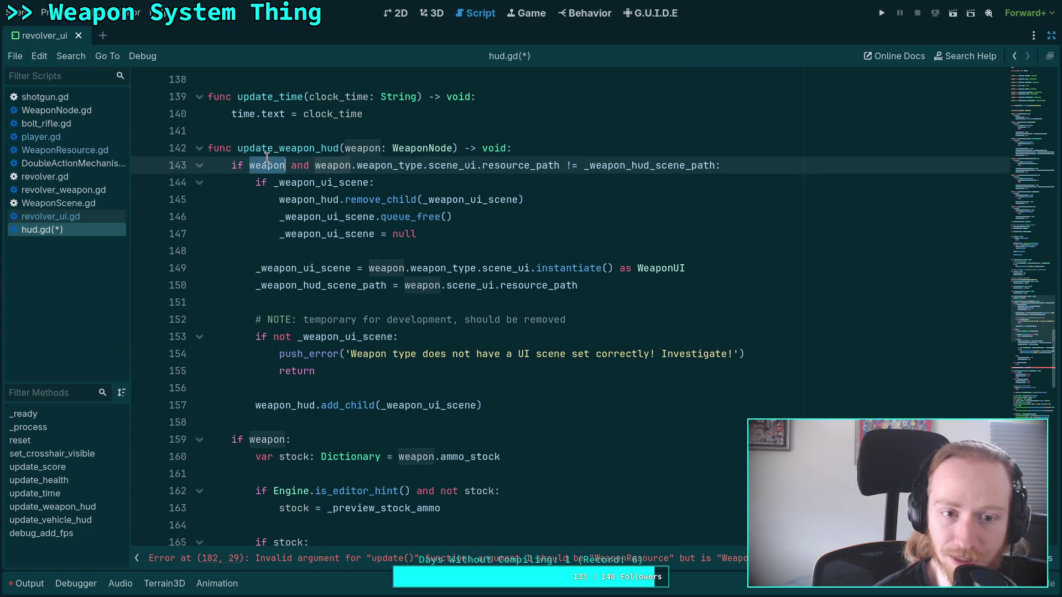
click(479, 254)
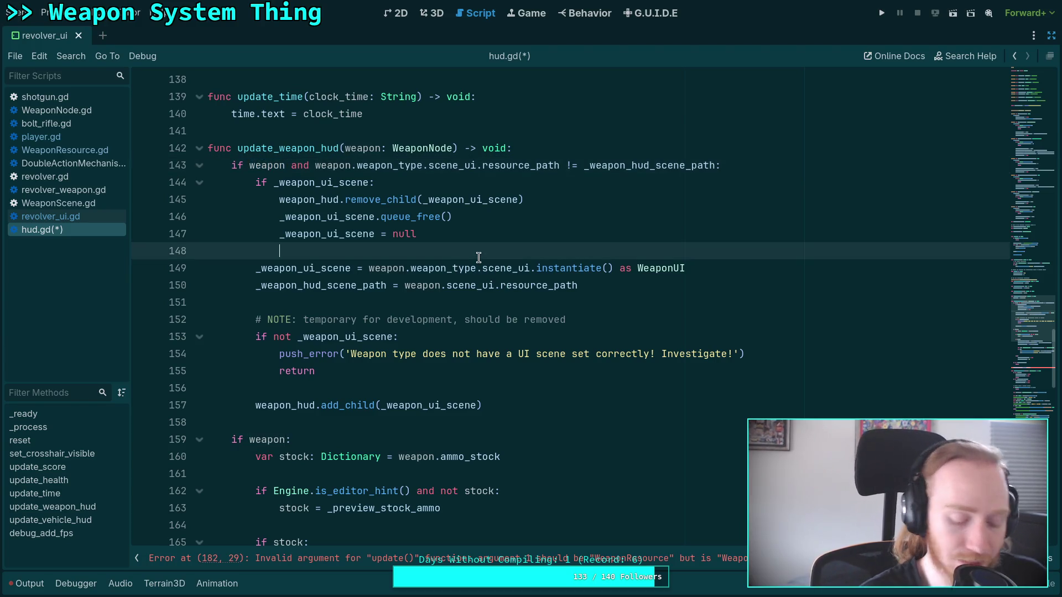
key(ctrl+s)
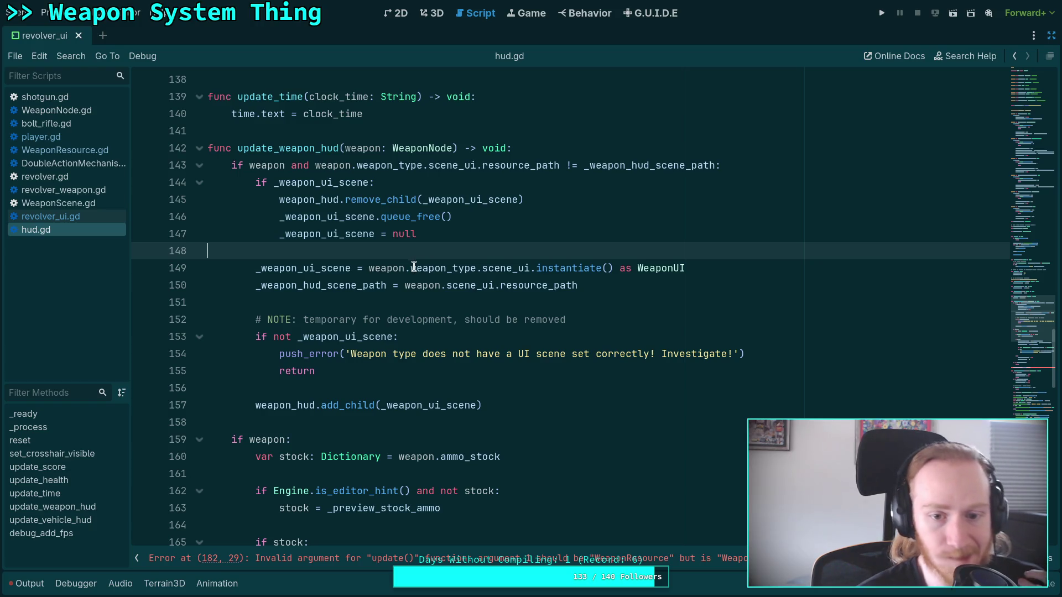
Make line 150 store weapon.weapon_type.scene_ui.resource_path, matching line 149
click(439, 282)
text(.weapo)
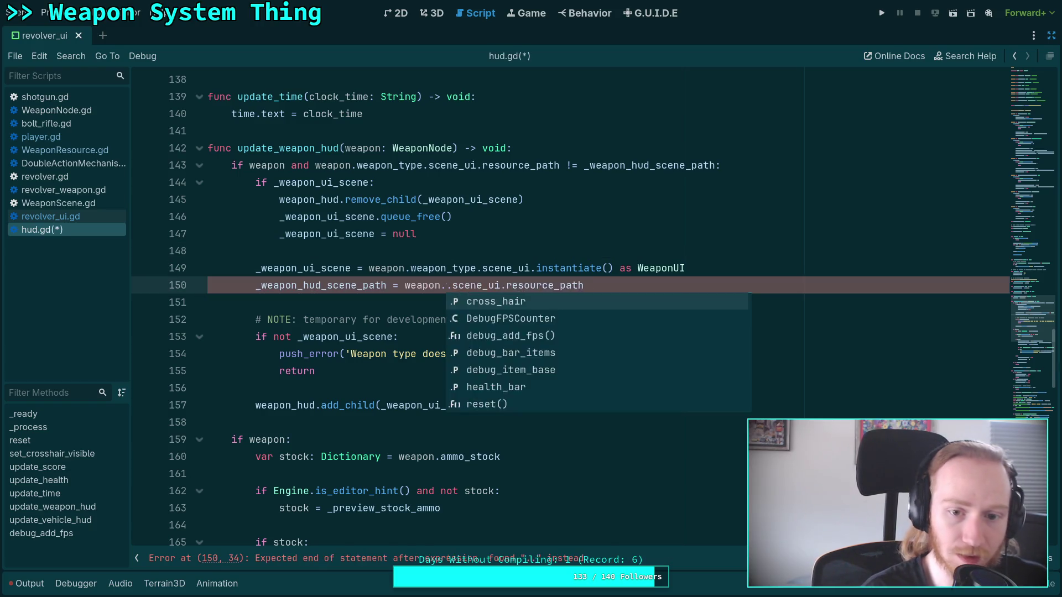
text(n_type)
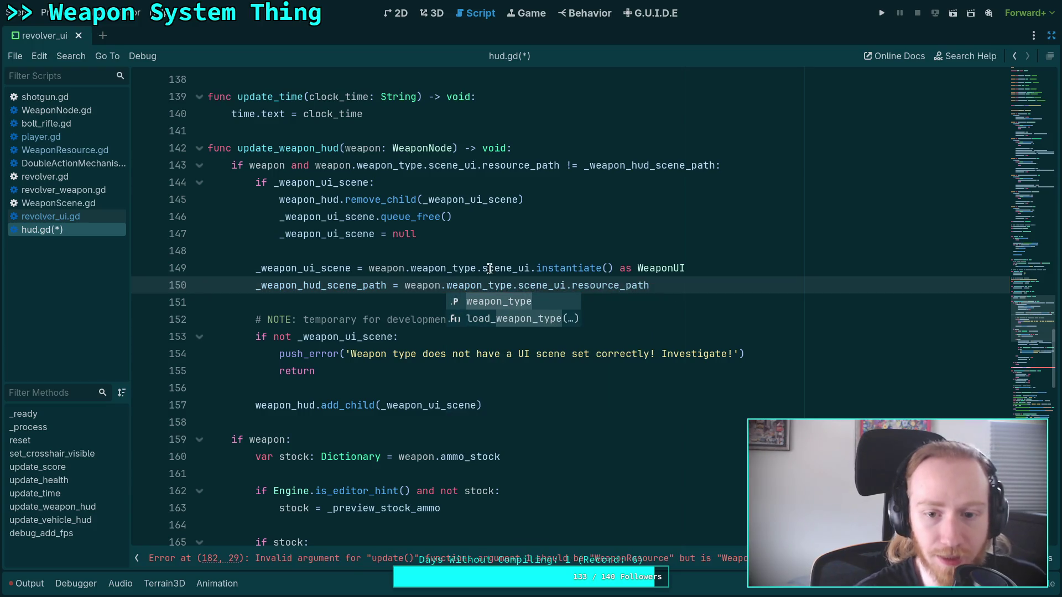
click(536, 285)
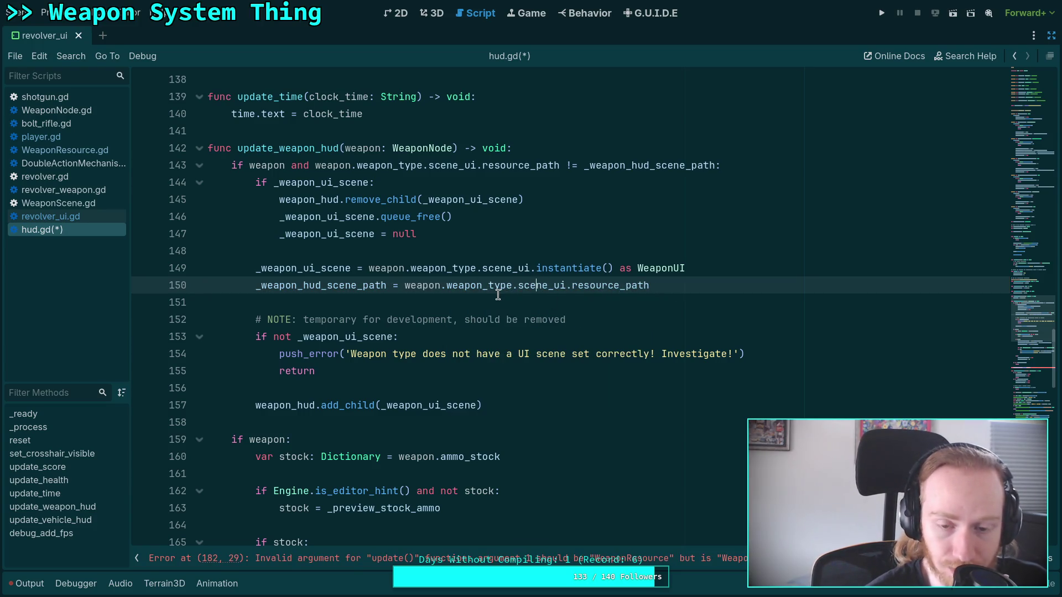
mouse_move(493, 286)
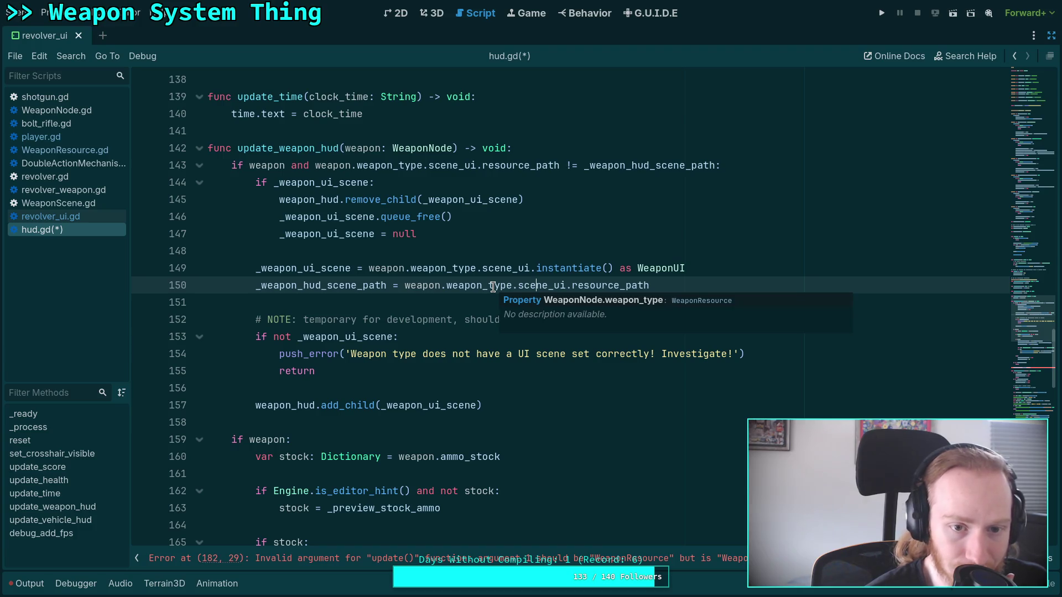
mouse_move(320, 201)
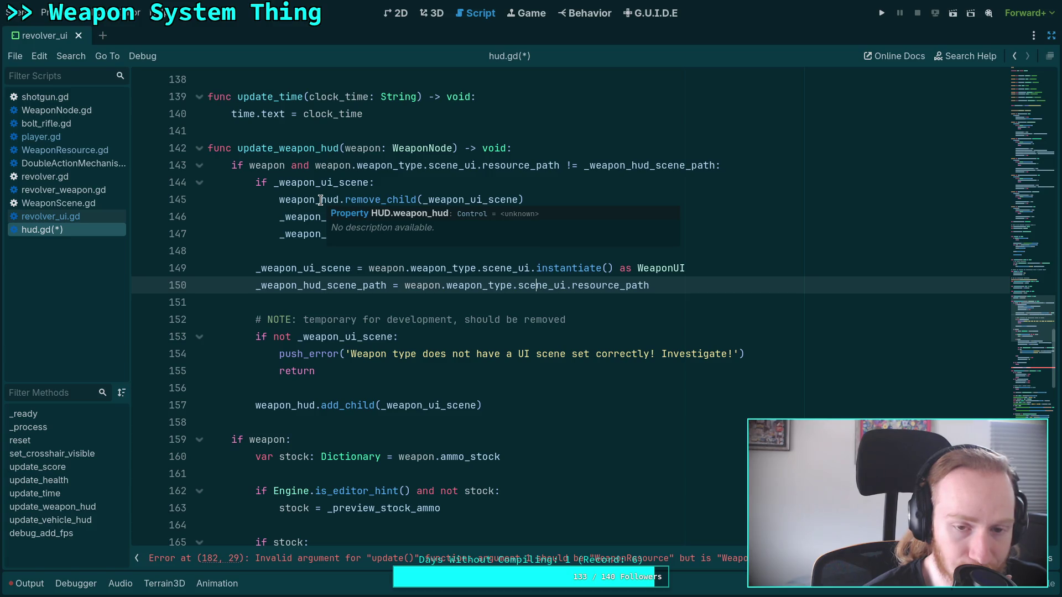
double_click(321, 201)
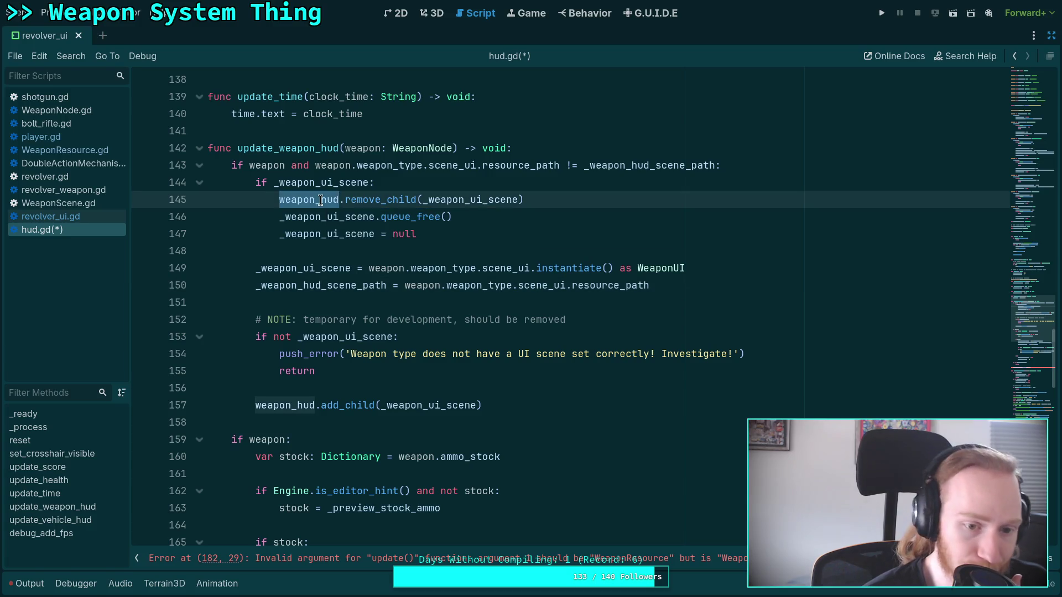